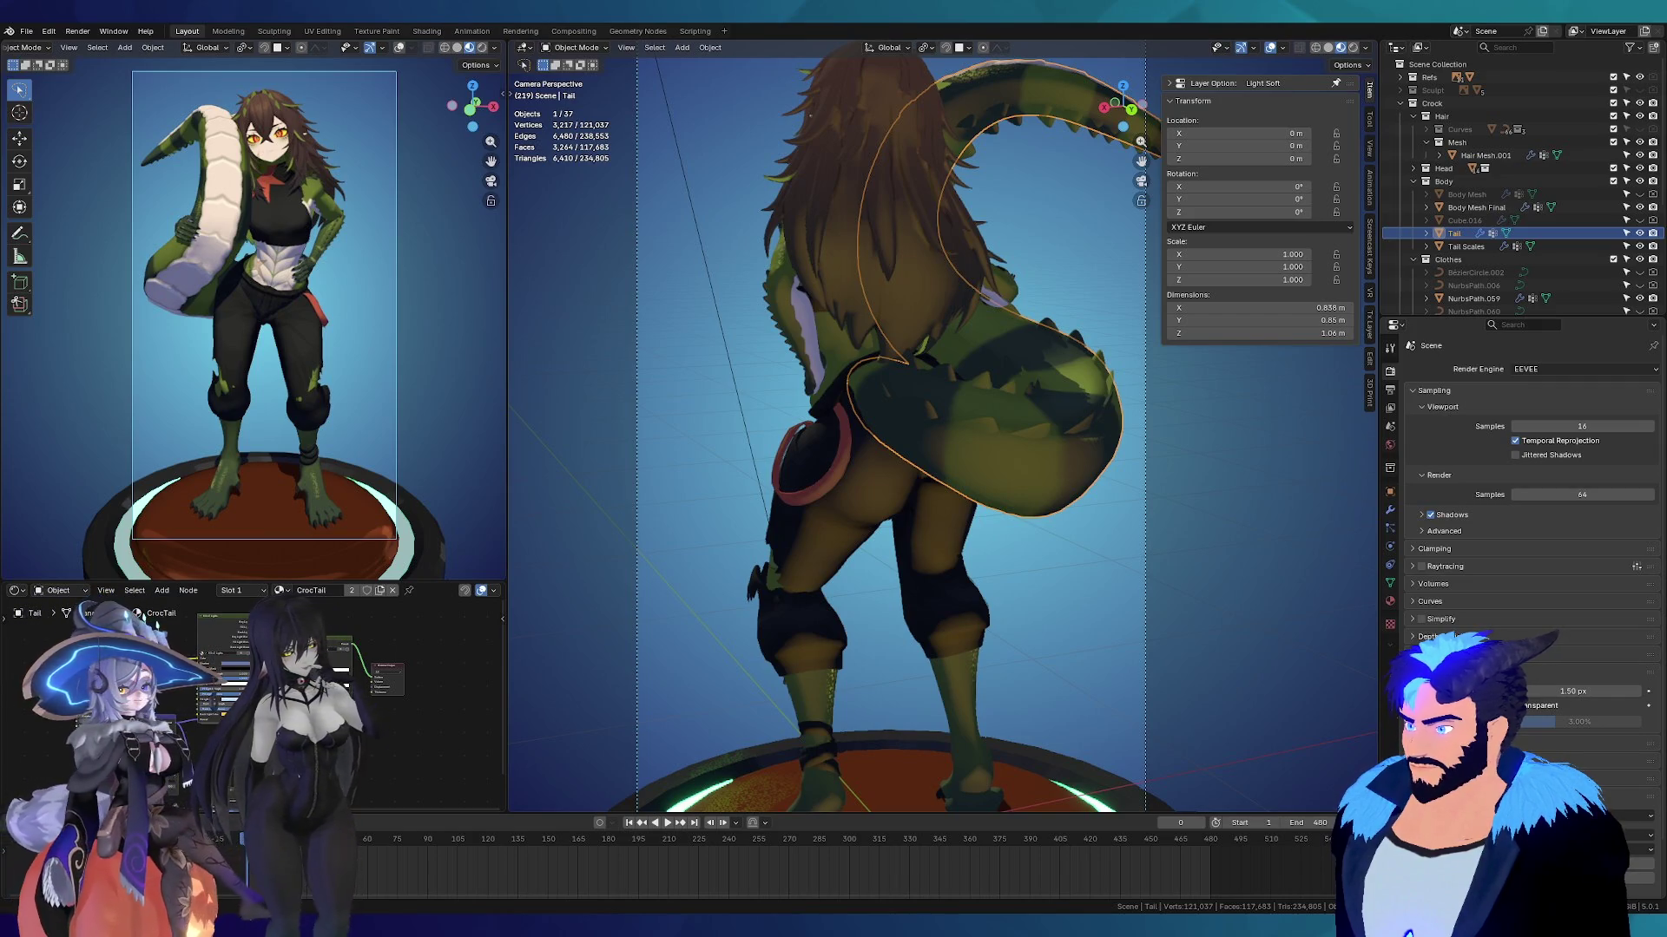
Step: Orbit and zoom out to a front view of the whole crocodile girl with her reference board behind
{"action": "mouse_move", "coordinate": [1007, 521]}
{"action": "middle_mouse_down"}
{"action": "mouse_move", "coordinate": [899, 439]}
{"action": "mouse_move", "coordinate": [1040, 434]}
{"action": "mouse_move", "coordinate": [903, 338]}
{"action": "mouse_move", "coordinate": [935, 373]}
{"action": "mouse_move", "coordinate": [903, 415]}
{"action": "mouse_move", "coordinate": [868, 668]}
{"action": "middle_mouse_up"}
{"action": "scroll", "coordinate": [903, 415], "scroll_direction": "down", "scroll_amount": 5}
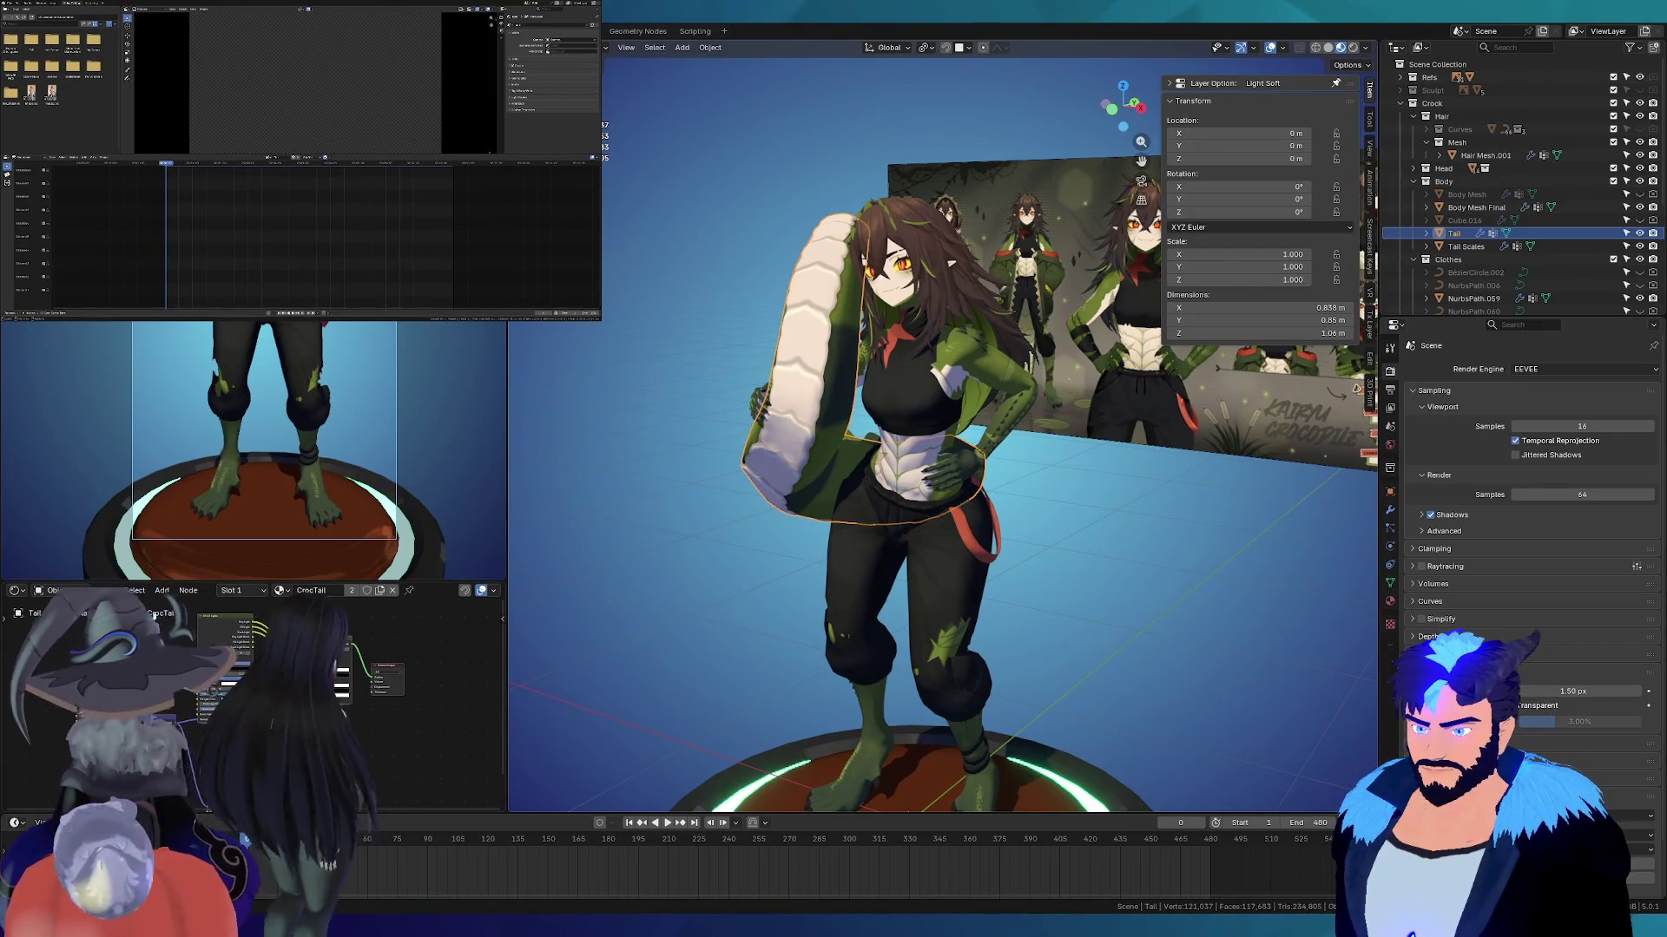
Step: Place the first clip strip on the empty sequencer timeline
{"action": "middle_click_drag", "start_coordinate": [877, 637], "coordinate": [871, 512]}
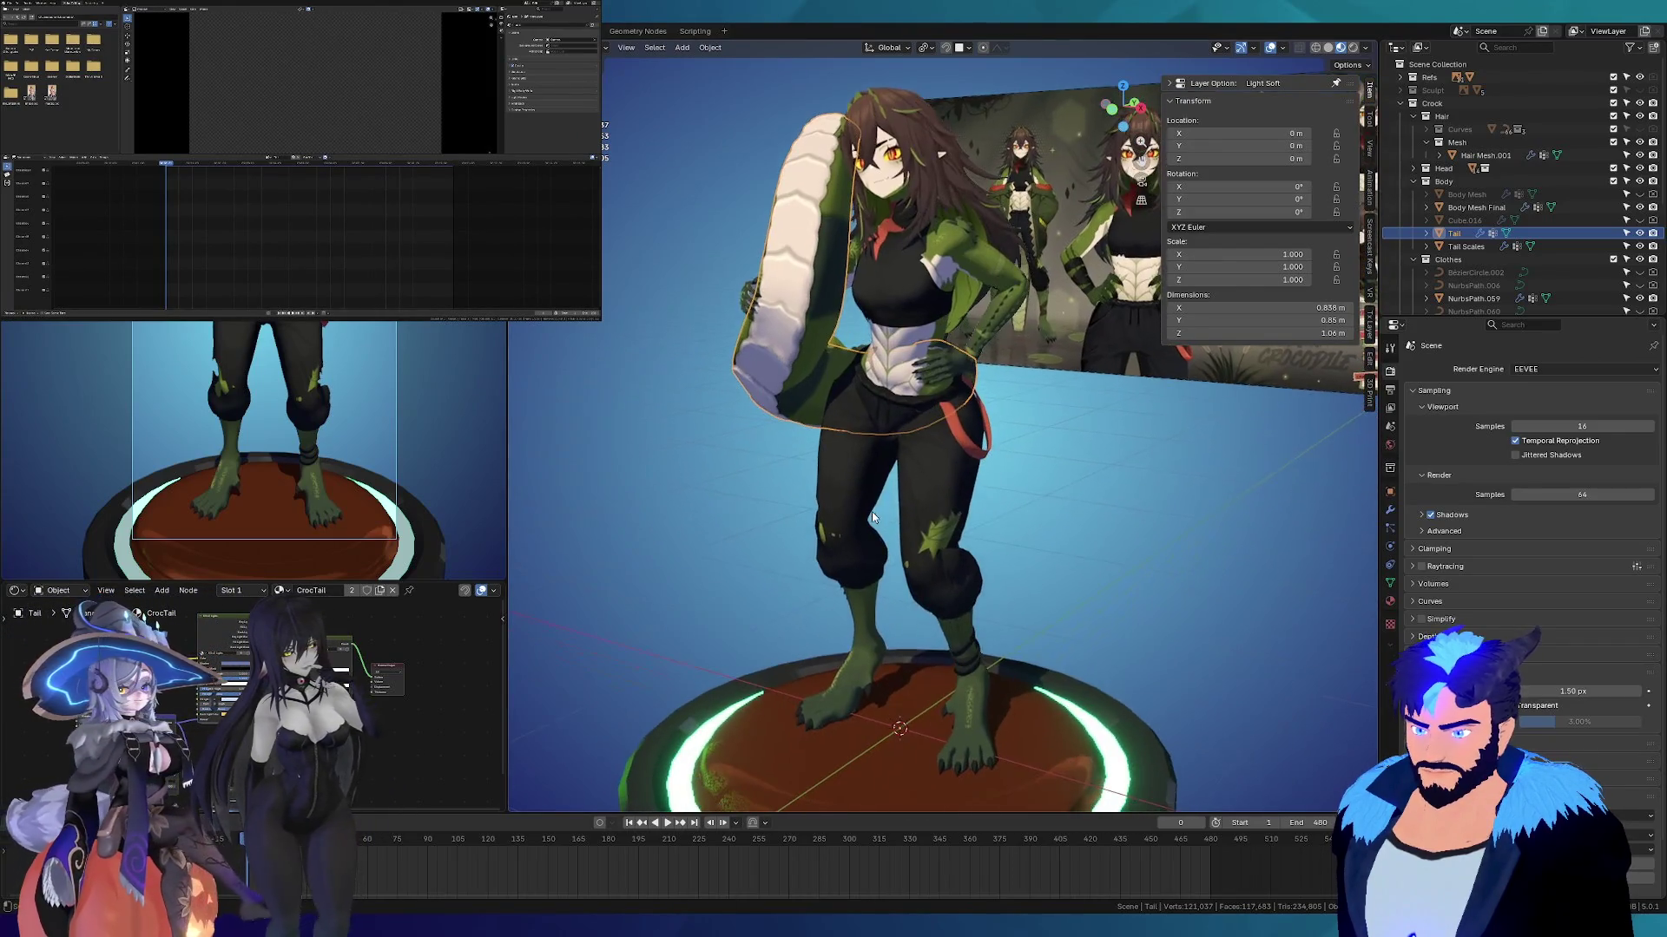
{"action": "middle_click_drag", "start_coordinate": [866, 356], "coordinate": [866, 577]}
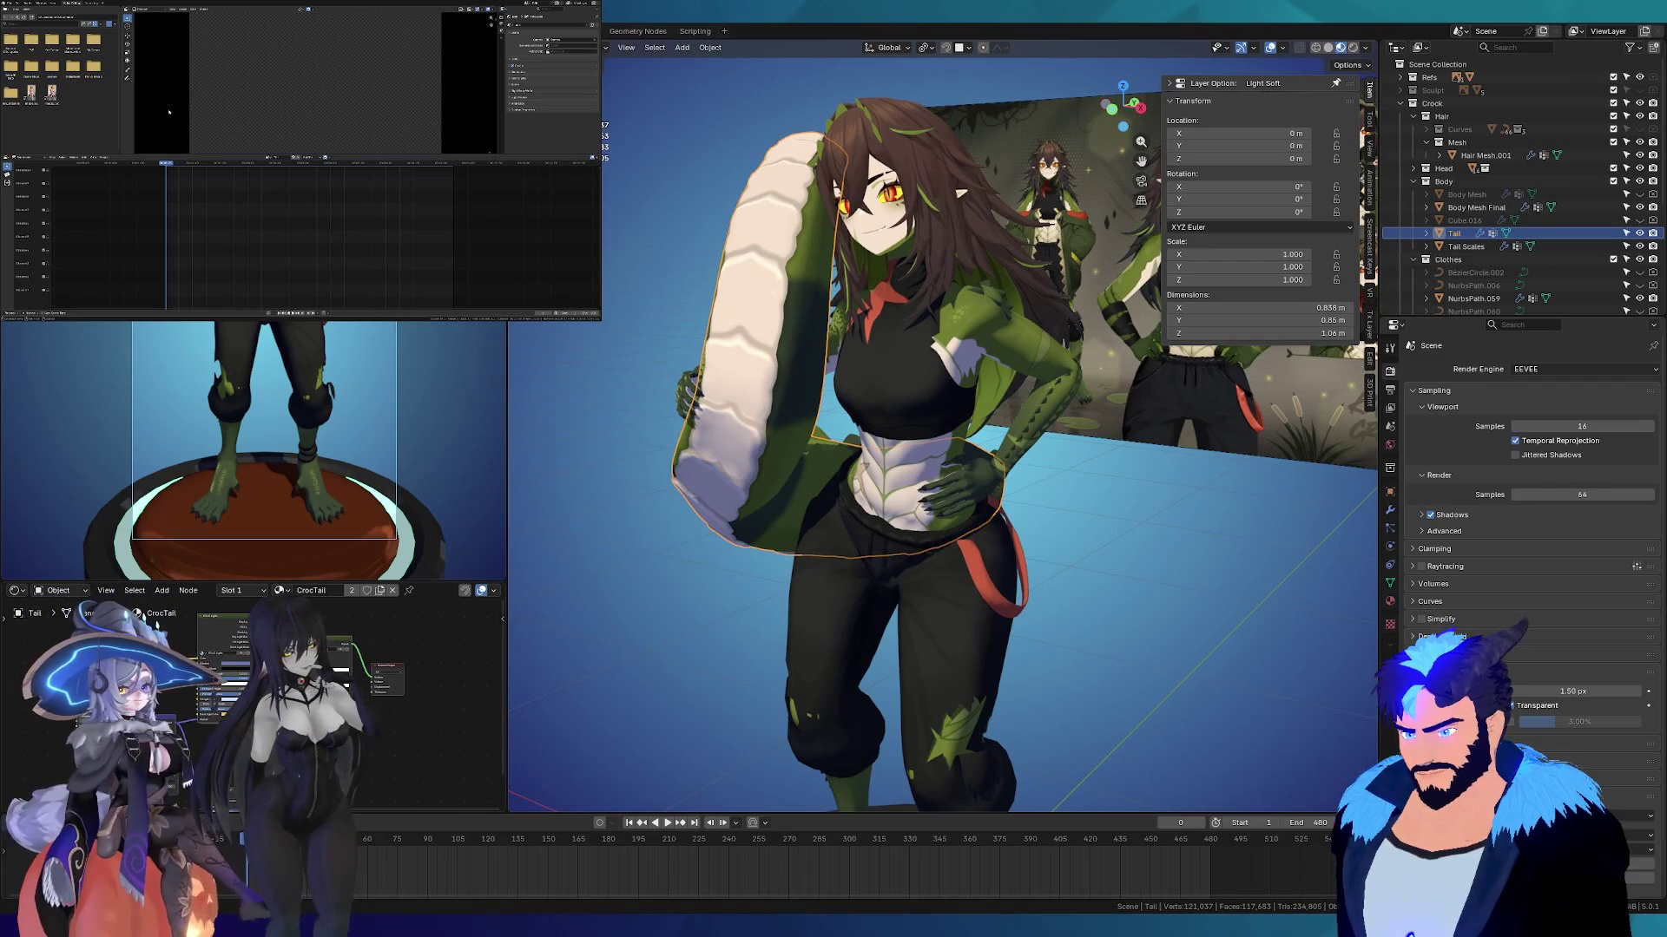
{"action": "left_click", "coordinate": [242, 223]}
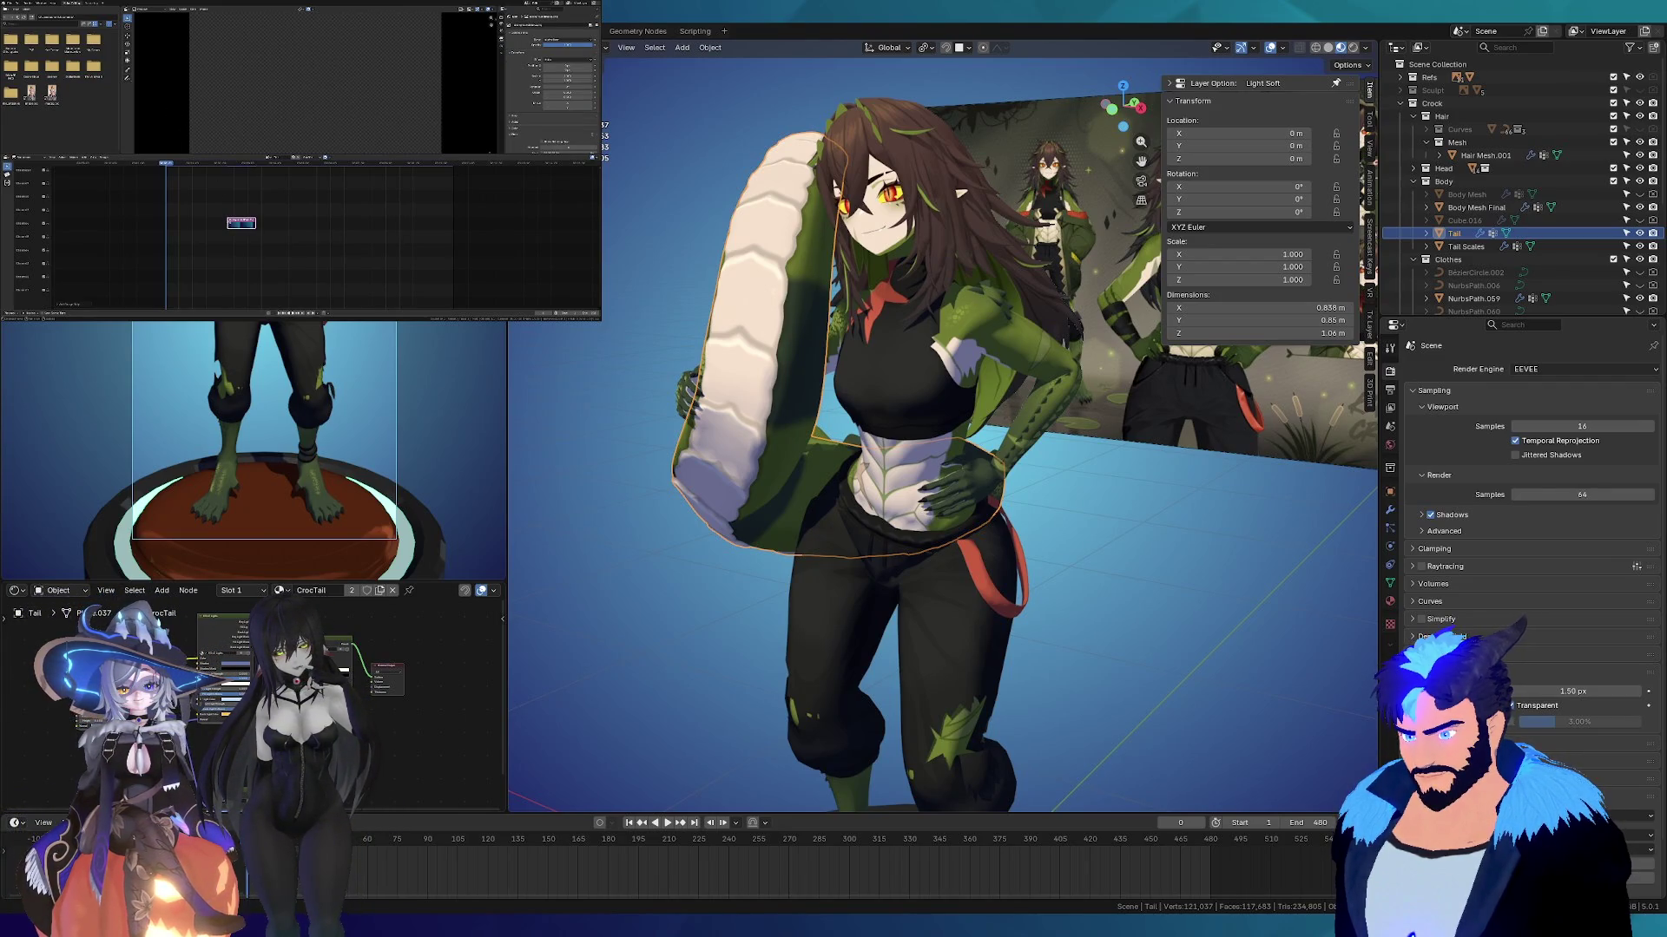
Step: Extend the first clip to start earlier and stack a second clip on the track above
{"action": "mouse_move", "coordinate": [227, 223]}
{"action": "left_mouse_down"}
{"action": "mouse_move", "coordinate": [166, 223]}
{"action": "mouse_move", "coordinate": [245, 266]}
{"action": "mouse_move", "coordinate": [246, 292]}
{"action": "mouse_move", "coordinate": [468, 290]}
{"action": "left_mouse_up"}
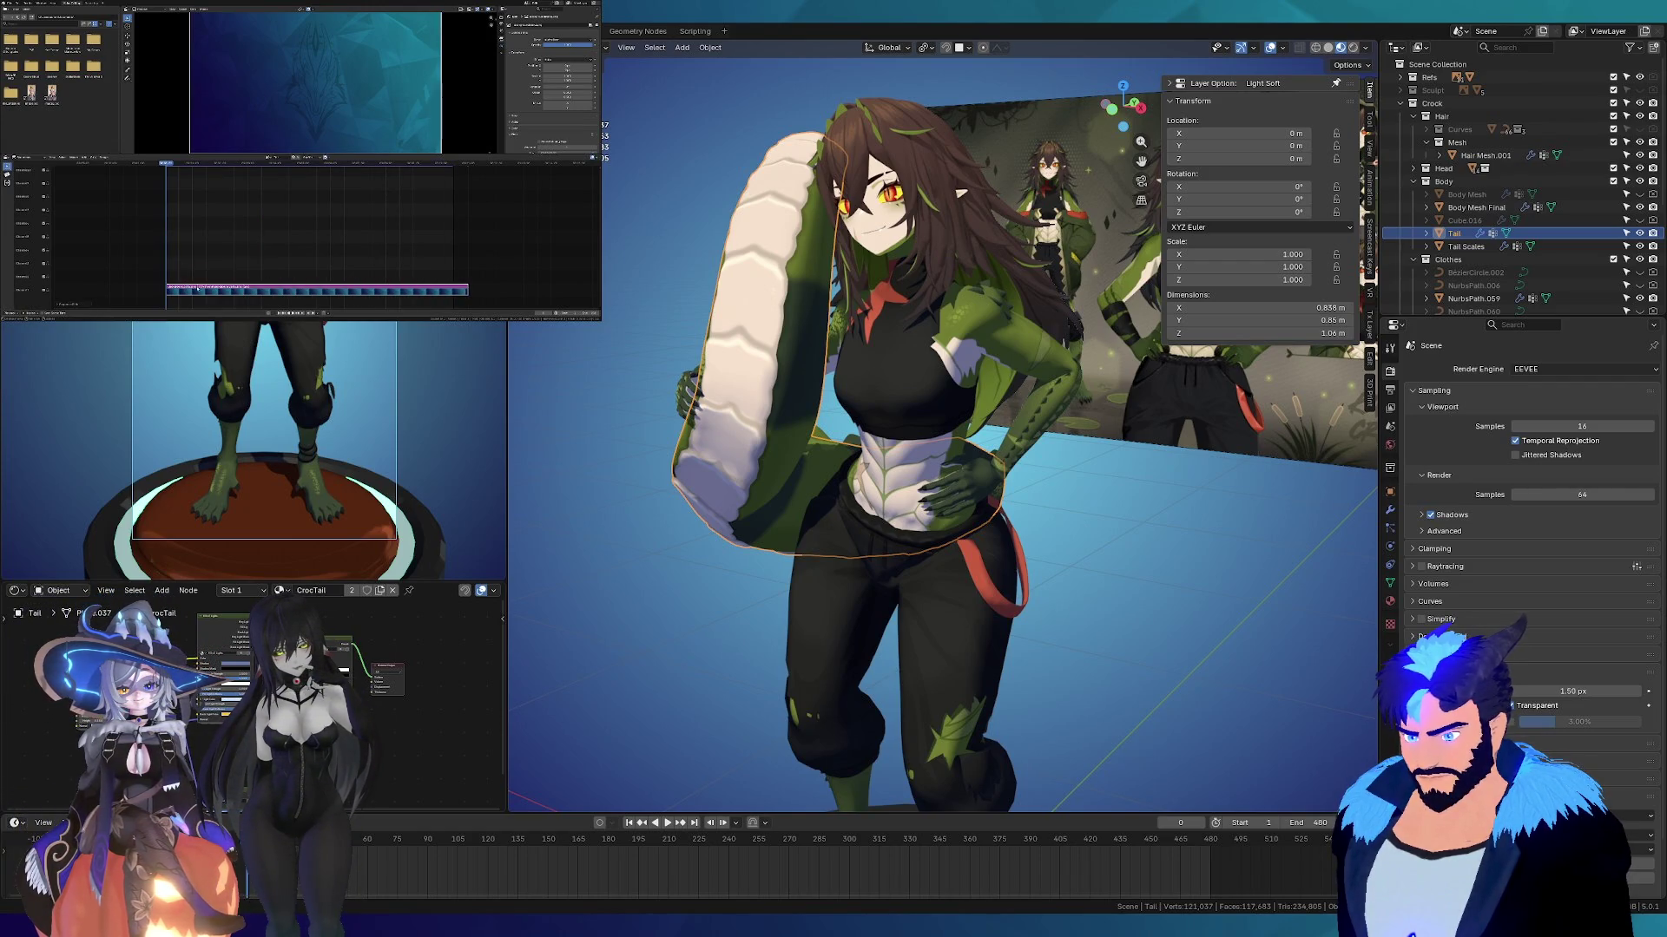
{"action": "left_click_drag", "start_coordinate": [205, 289], "coordinate": [201, 289]}
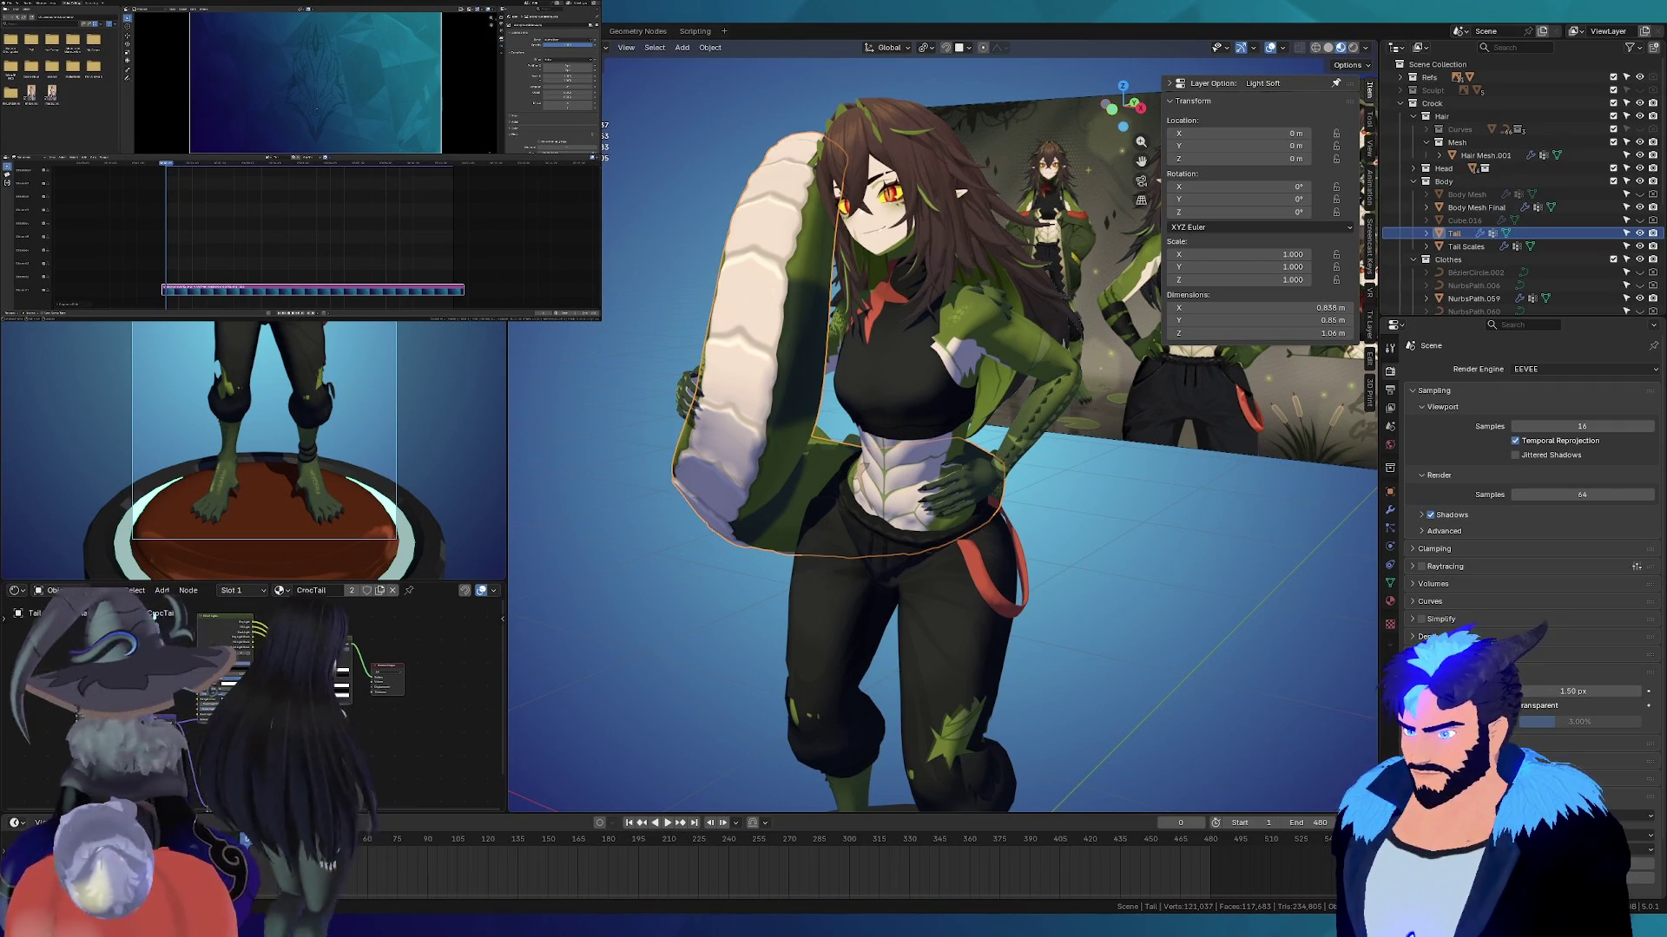
{"action": "mouse_move", "coordinate": [276, 191]}
{"action": "left_mouse_down"}
{"action": "mouse_move", "coordinate": [305, 210]}
{"action": "mouse_move", "coordinate": [178, 276]}
{"action": "left_mouse_up"}
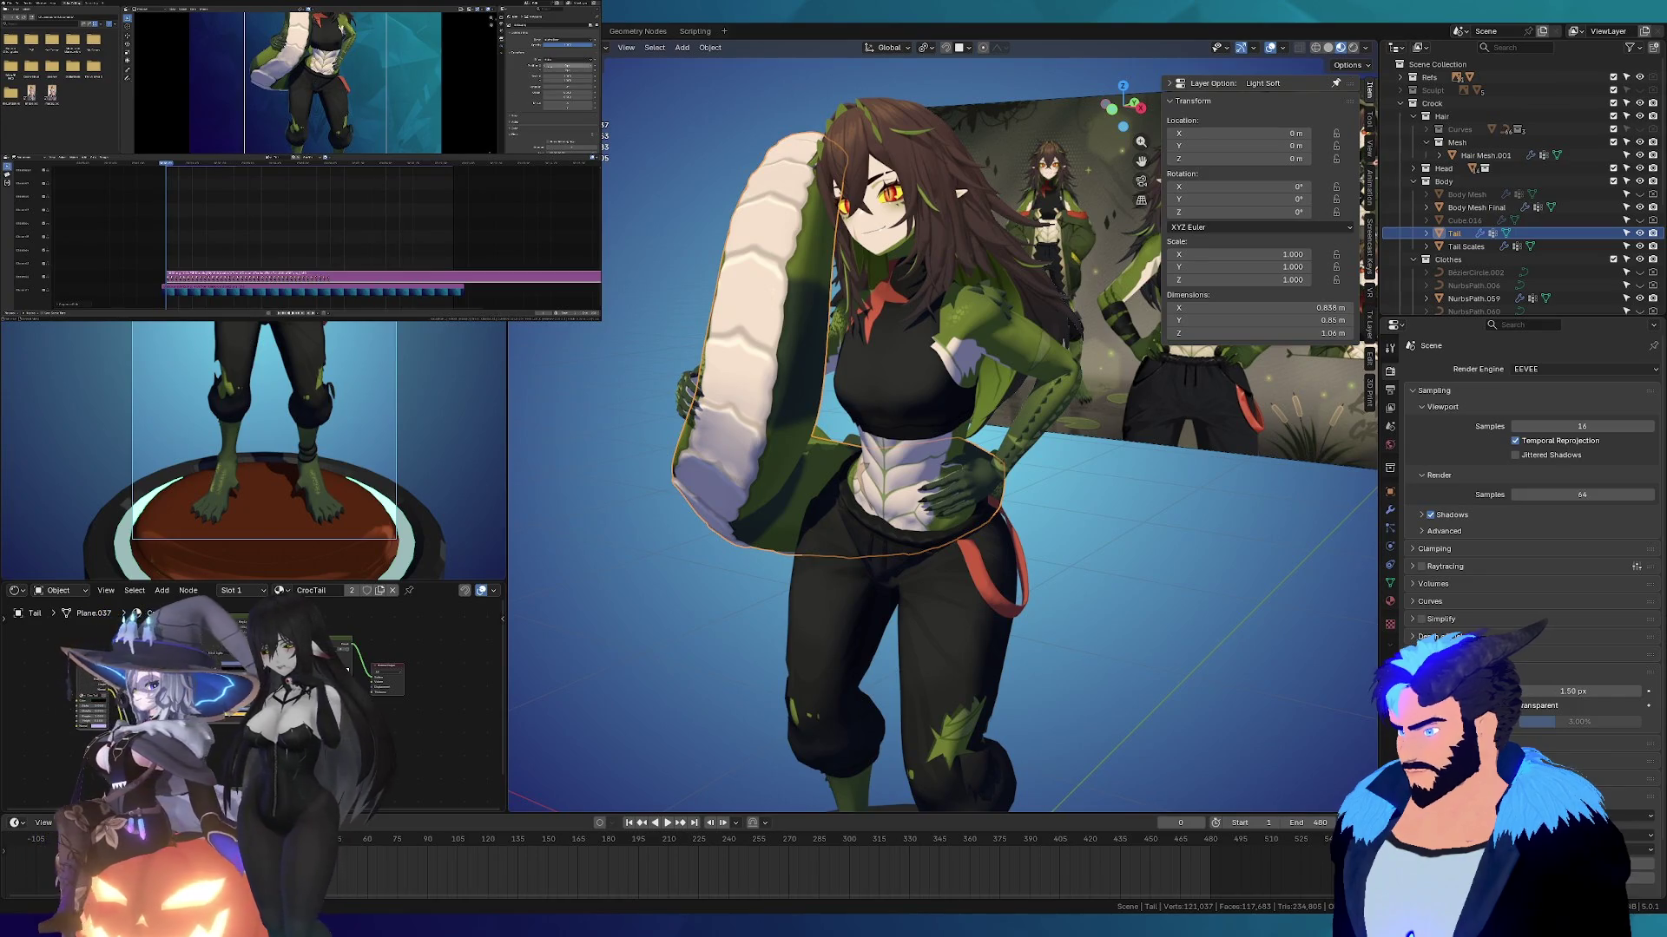
Step: Zoom the preview and timeline so the crocodile girl fills the portrait-style frame
{"action": "scroll", "coordinate": [343, 93], "scroll_direction": "down", "scroll_amount": 2}
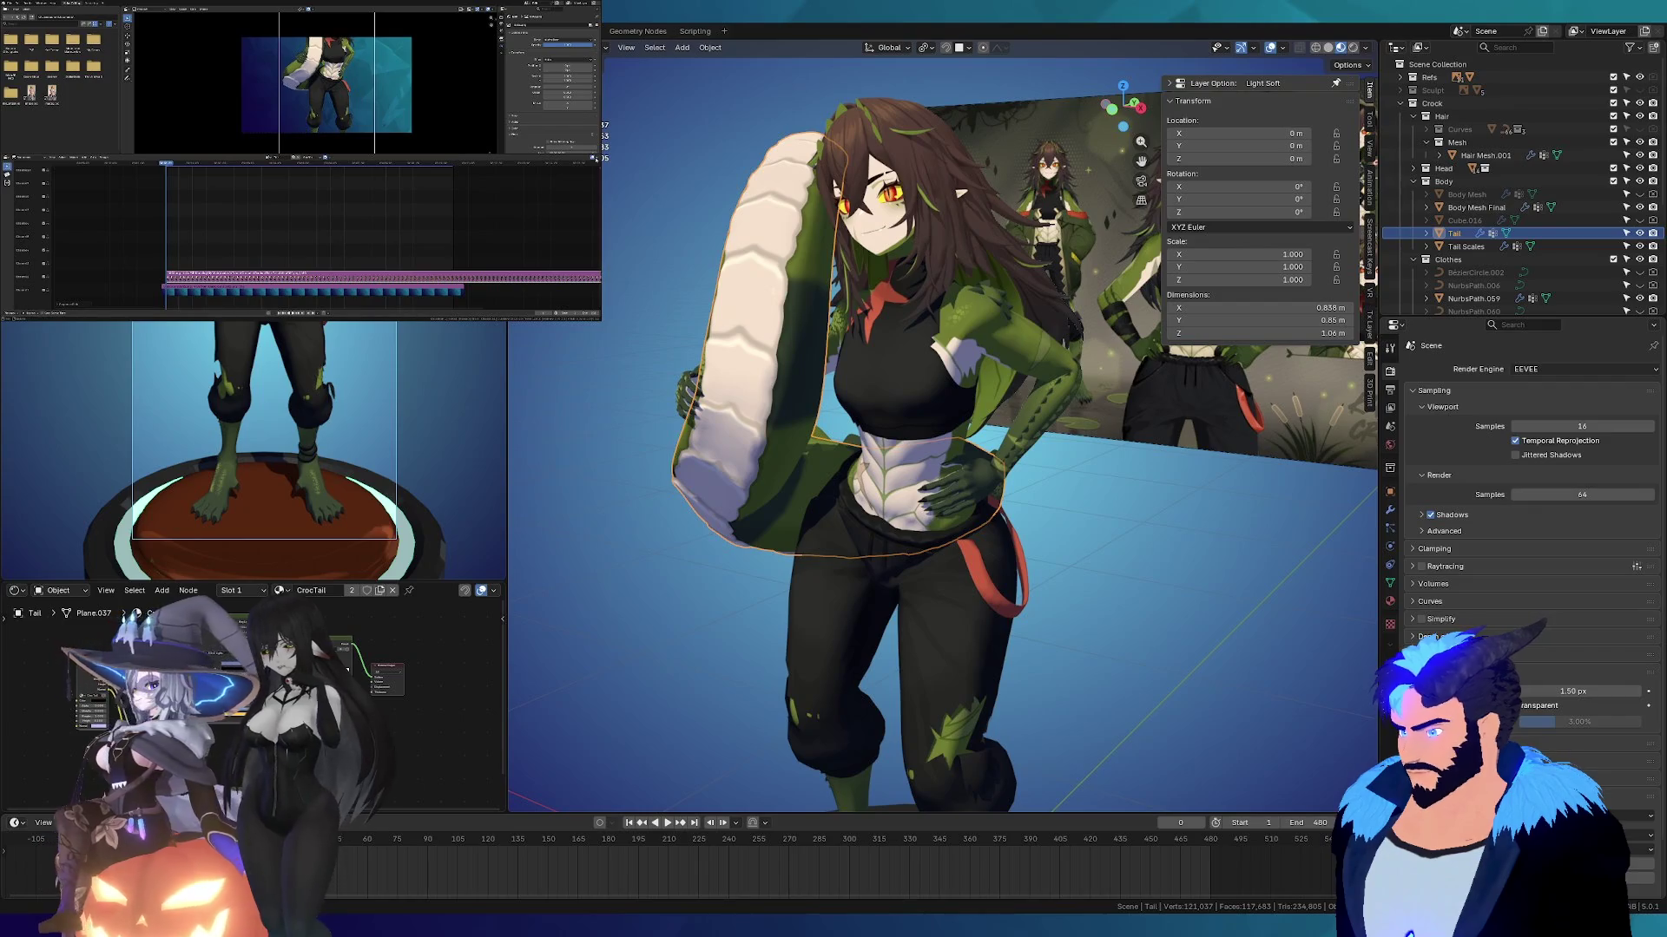
{"action": "scroll", "coordinate": [552, 87], "scroll_direction": "down", "scroll_amount": 5}
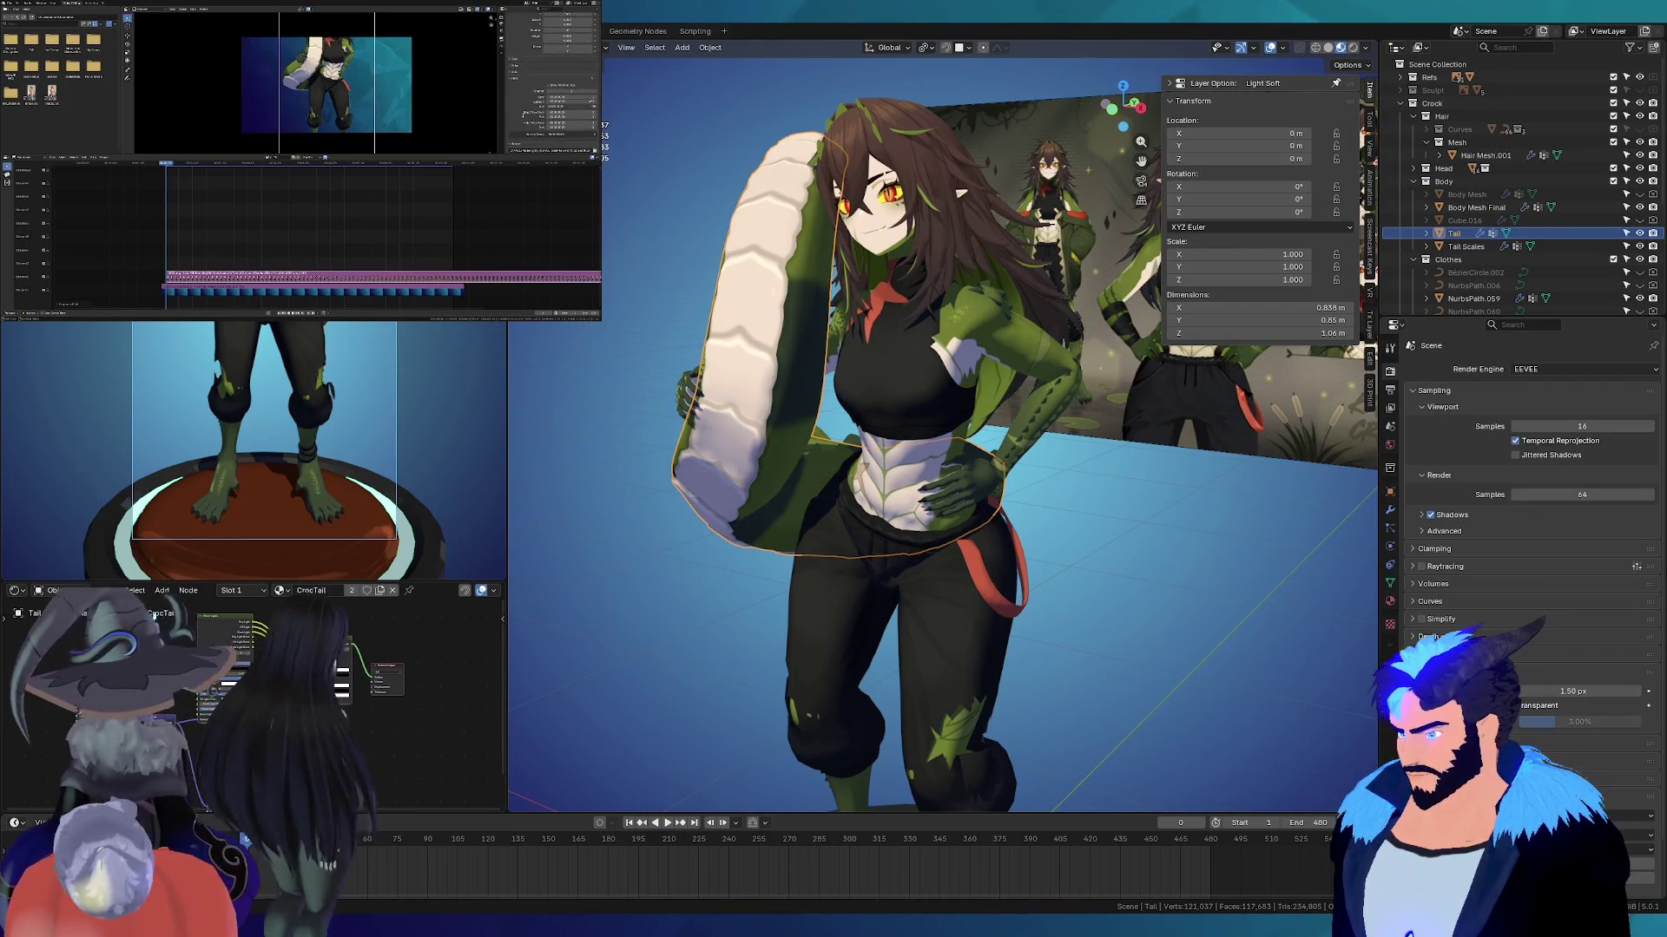
{"action": "scroll", "coordinate": [529, 131], "scroll_direction": "down", "scroll_amount": 3}
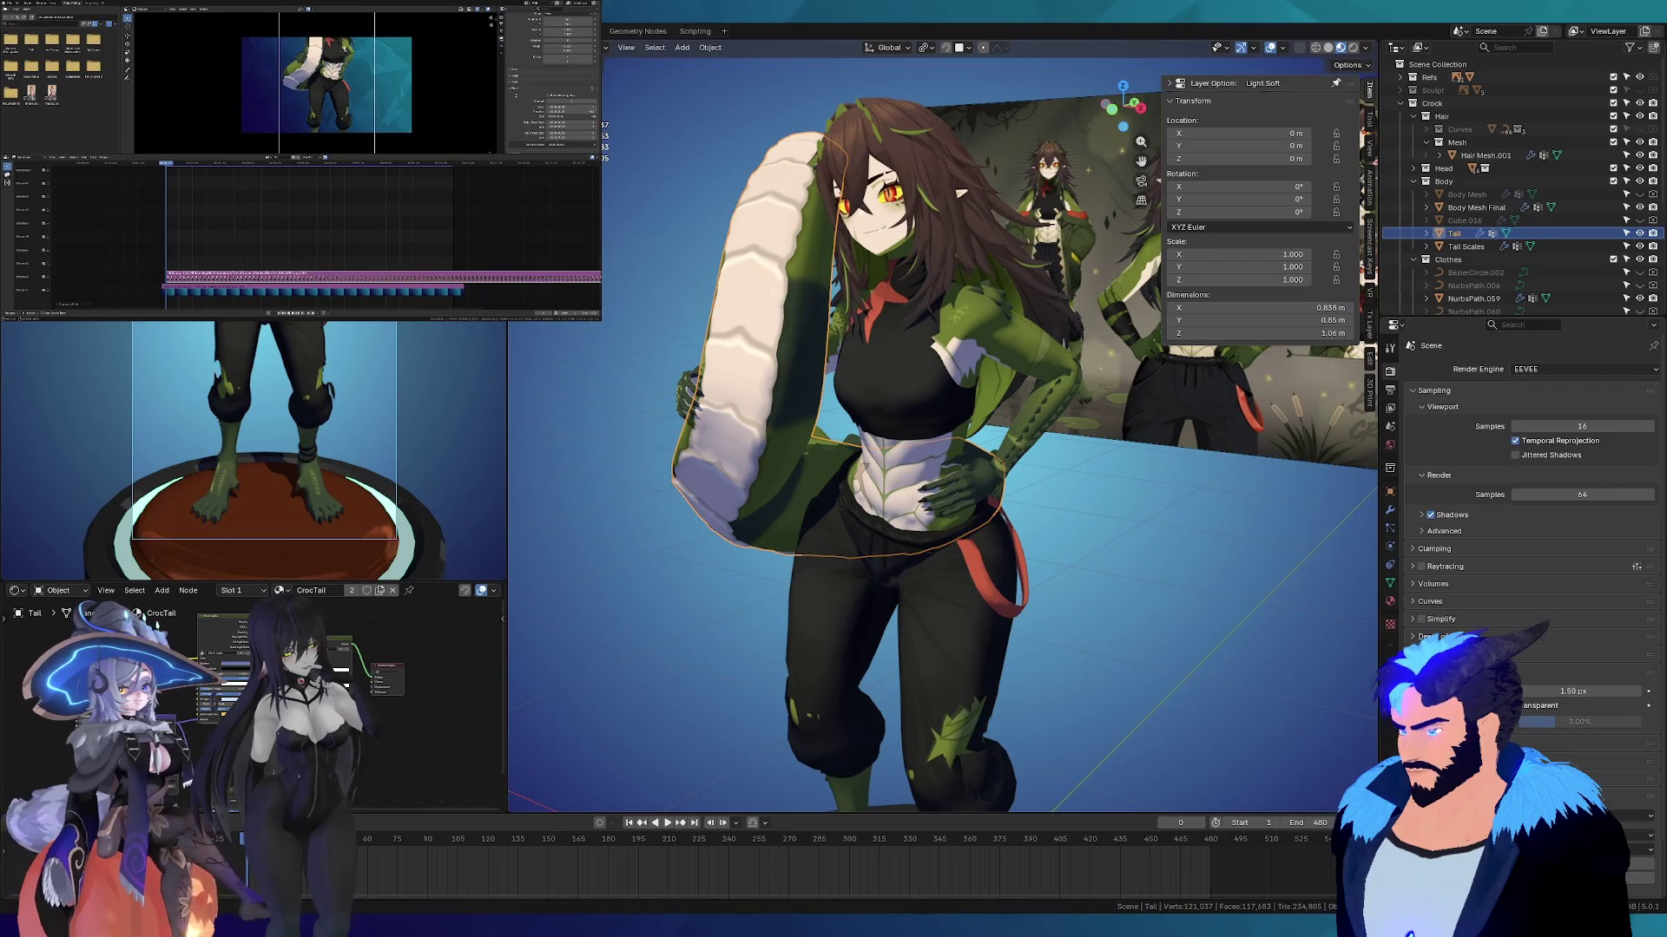
{"action": "scroll", "coordinate": [552, 96], "scroll_direction": "up", "scroll_amount": 2}
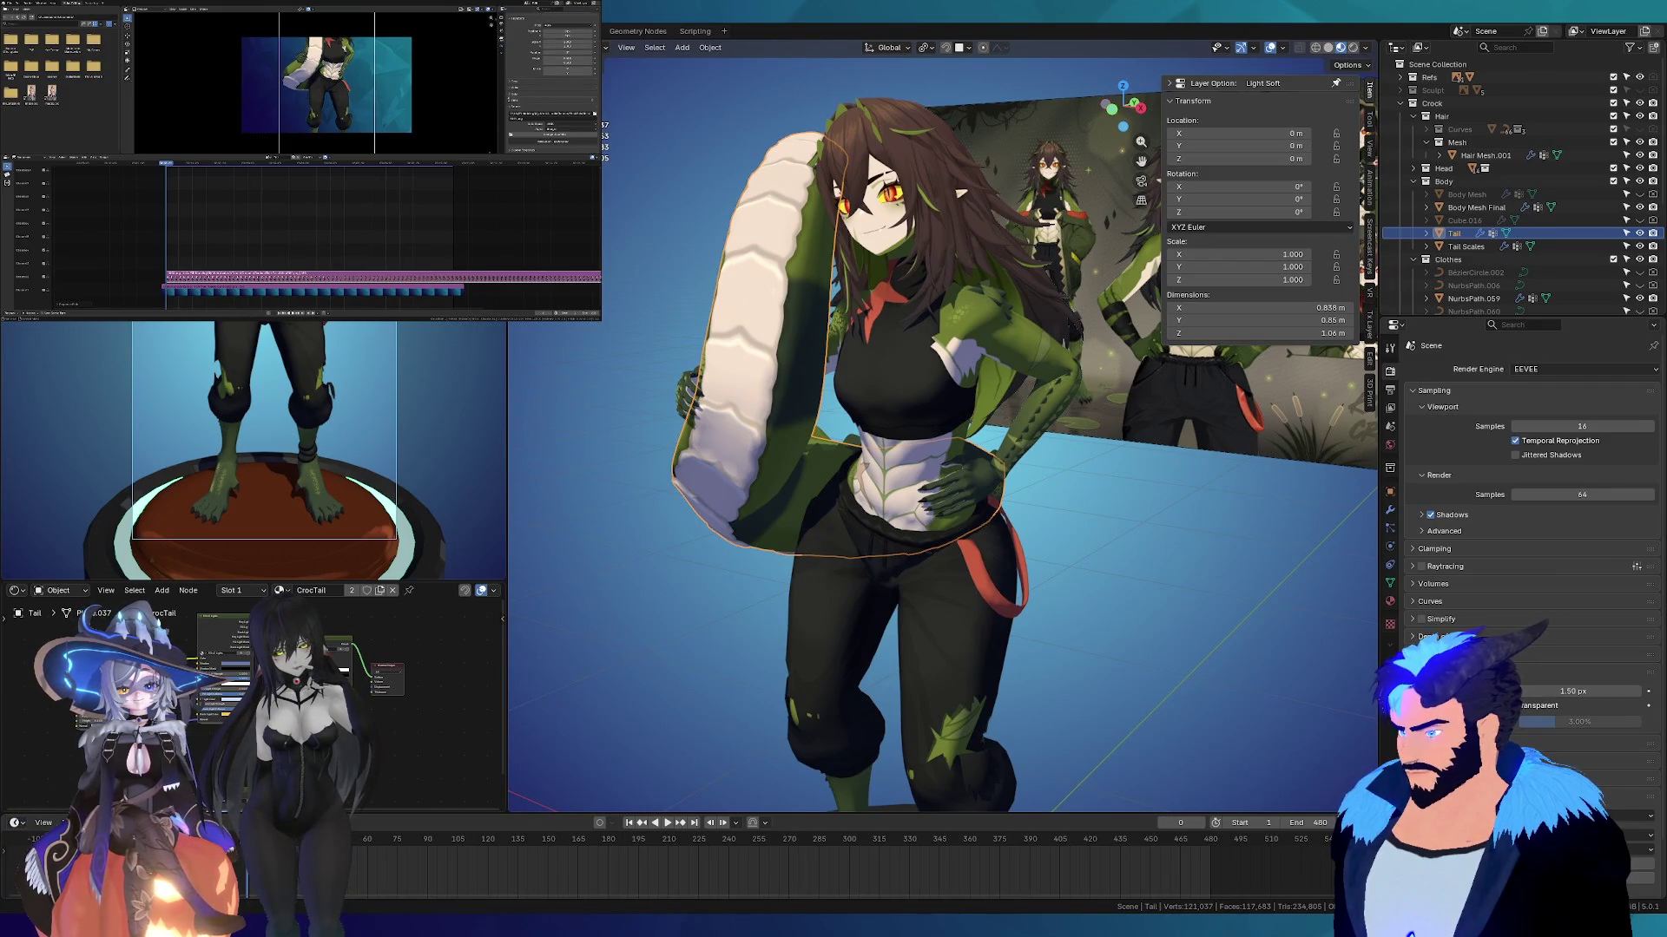
{"action": "scroll", "coordinate": [552, 87], "scroll_direction": "up", "scroll_amount": 2}
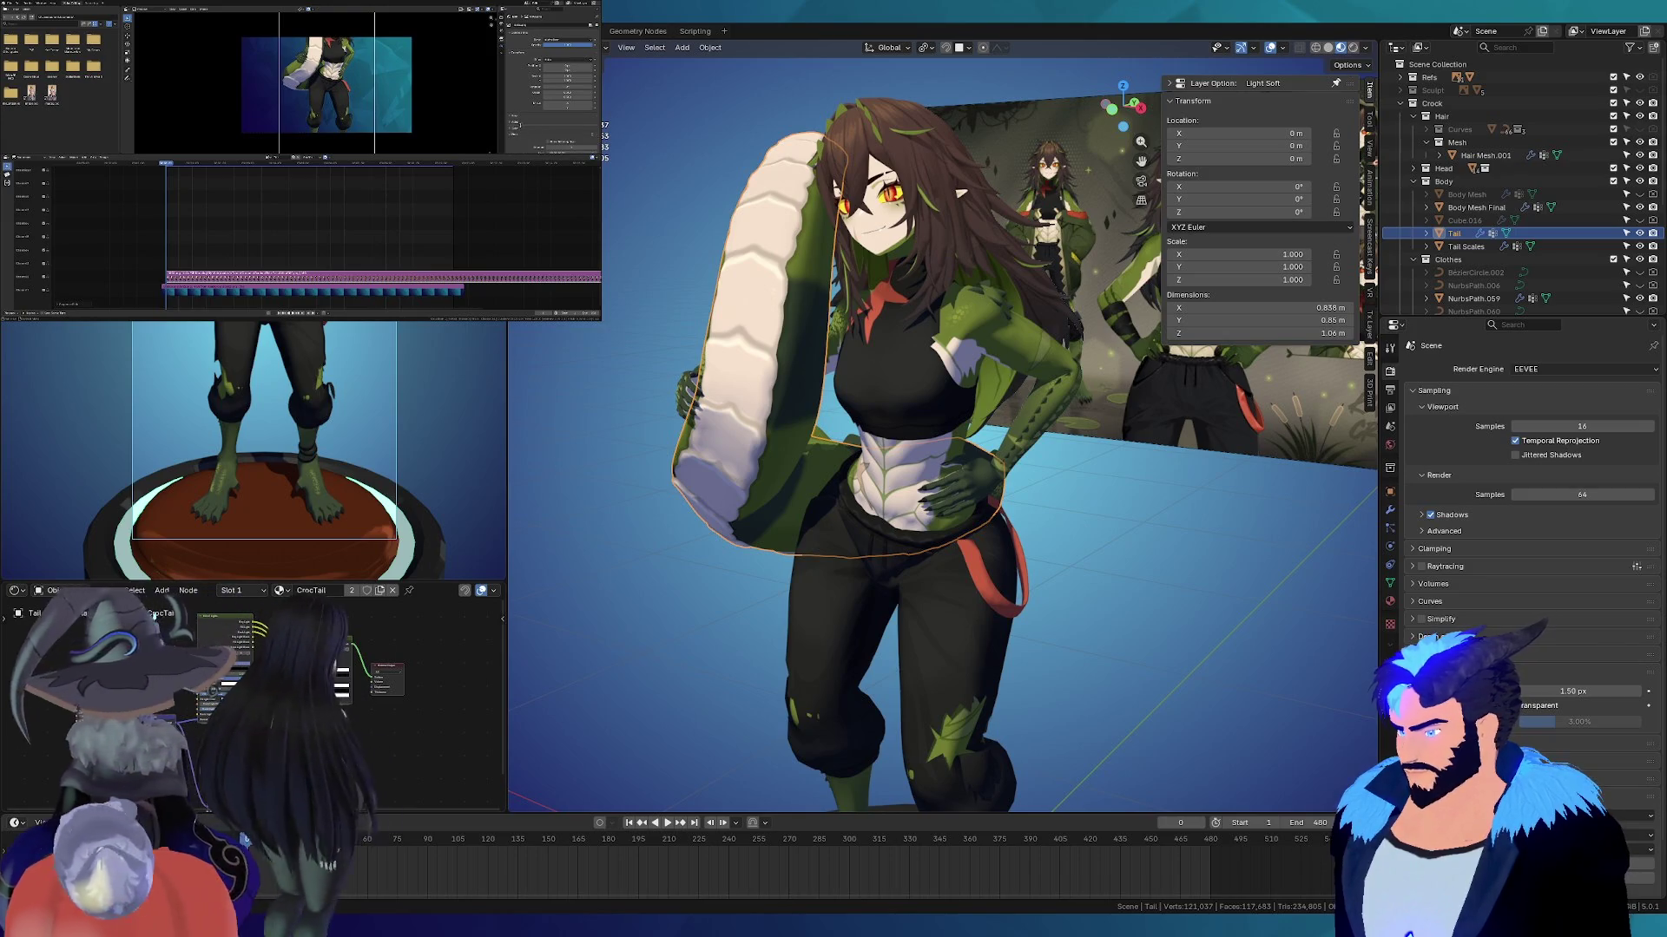
{"action": "scroll", "coordinate": [553, 87], "scroll_direction": "down", "scroll_amount": 2}
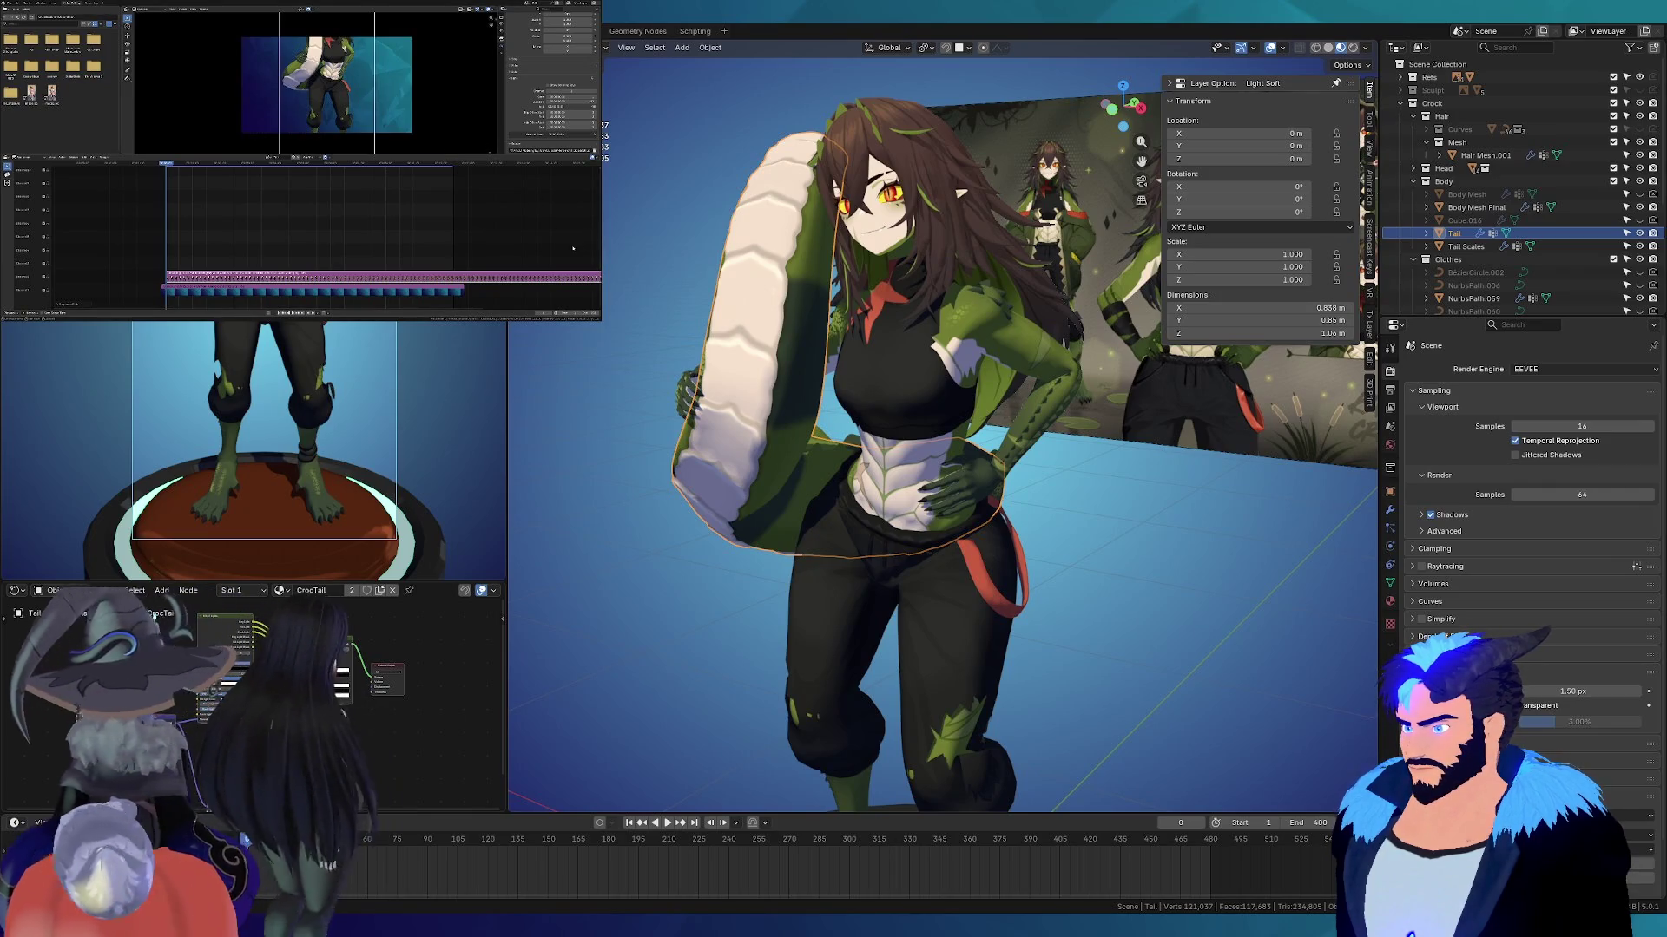
{"action": "scroll", "coordinate": [446, 201], "scroll_direction": "down", "scroll_amount": 3}
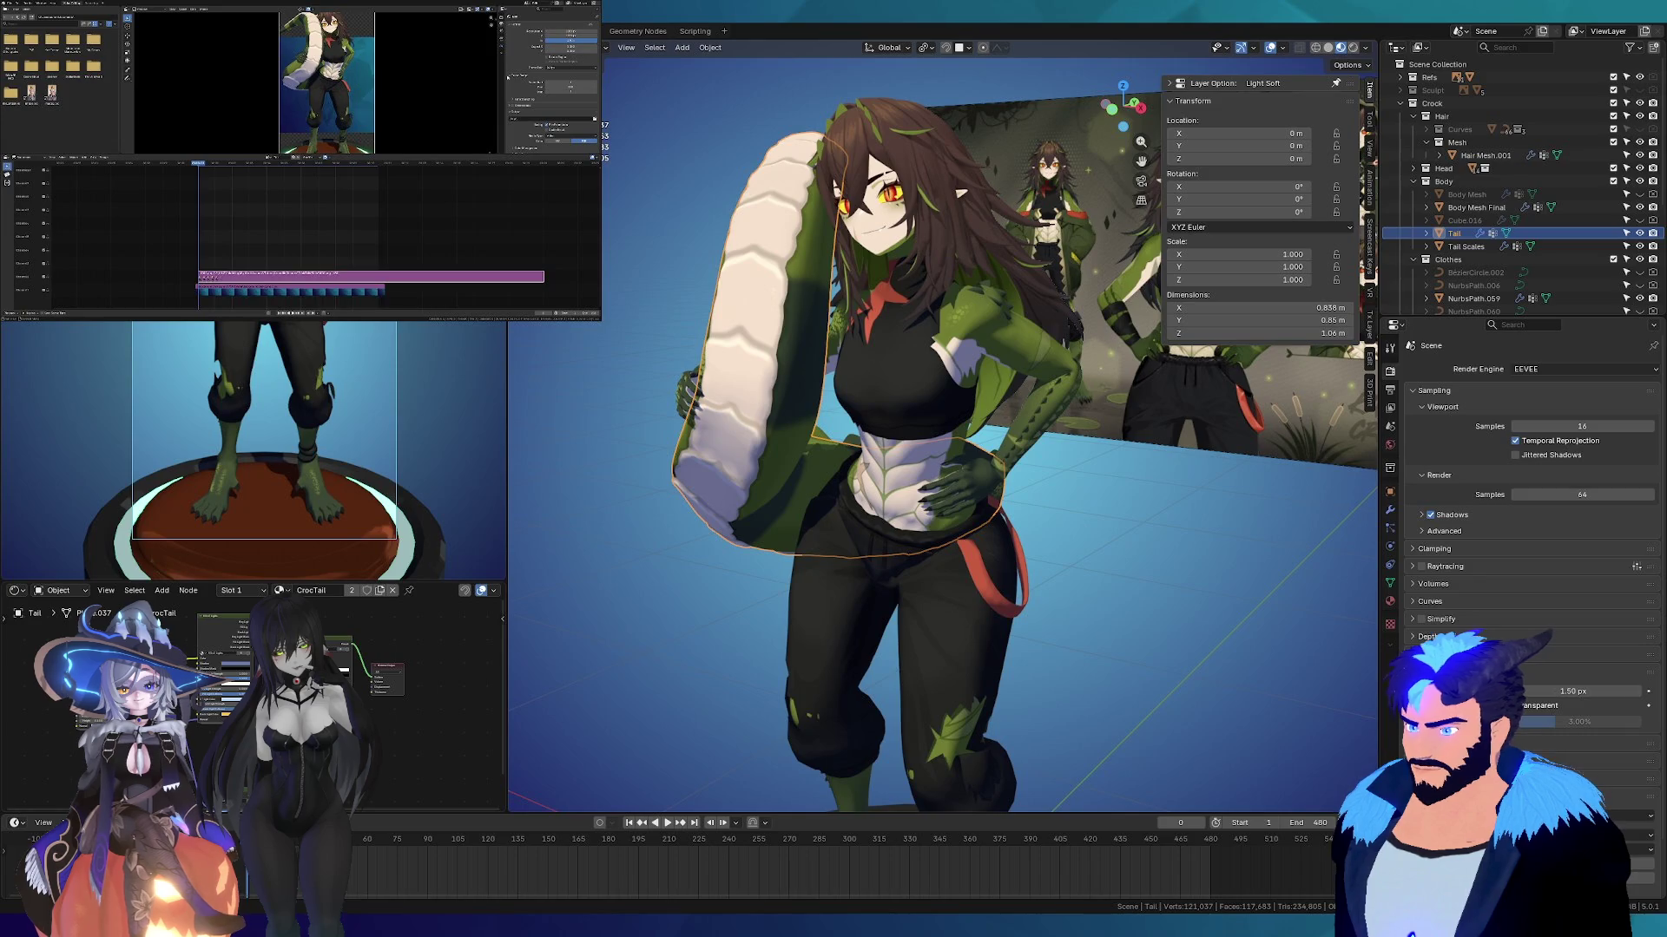
Step: Lengthen the blue character clip to match the overlay and scale its image up in the frame
{"action": "left_click", "coordinate": [343, 295]}
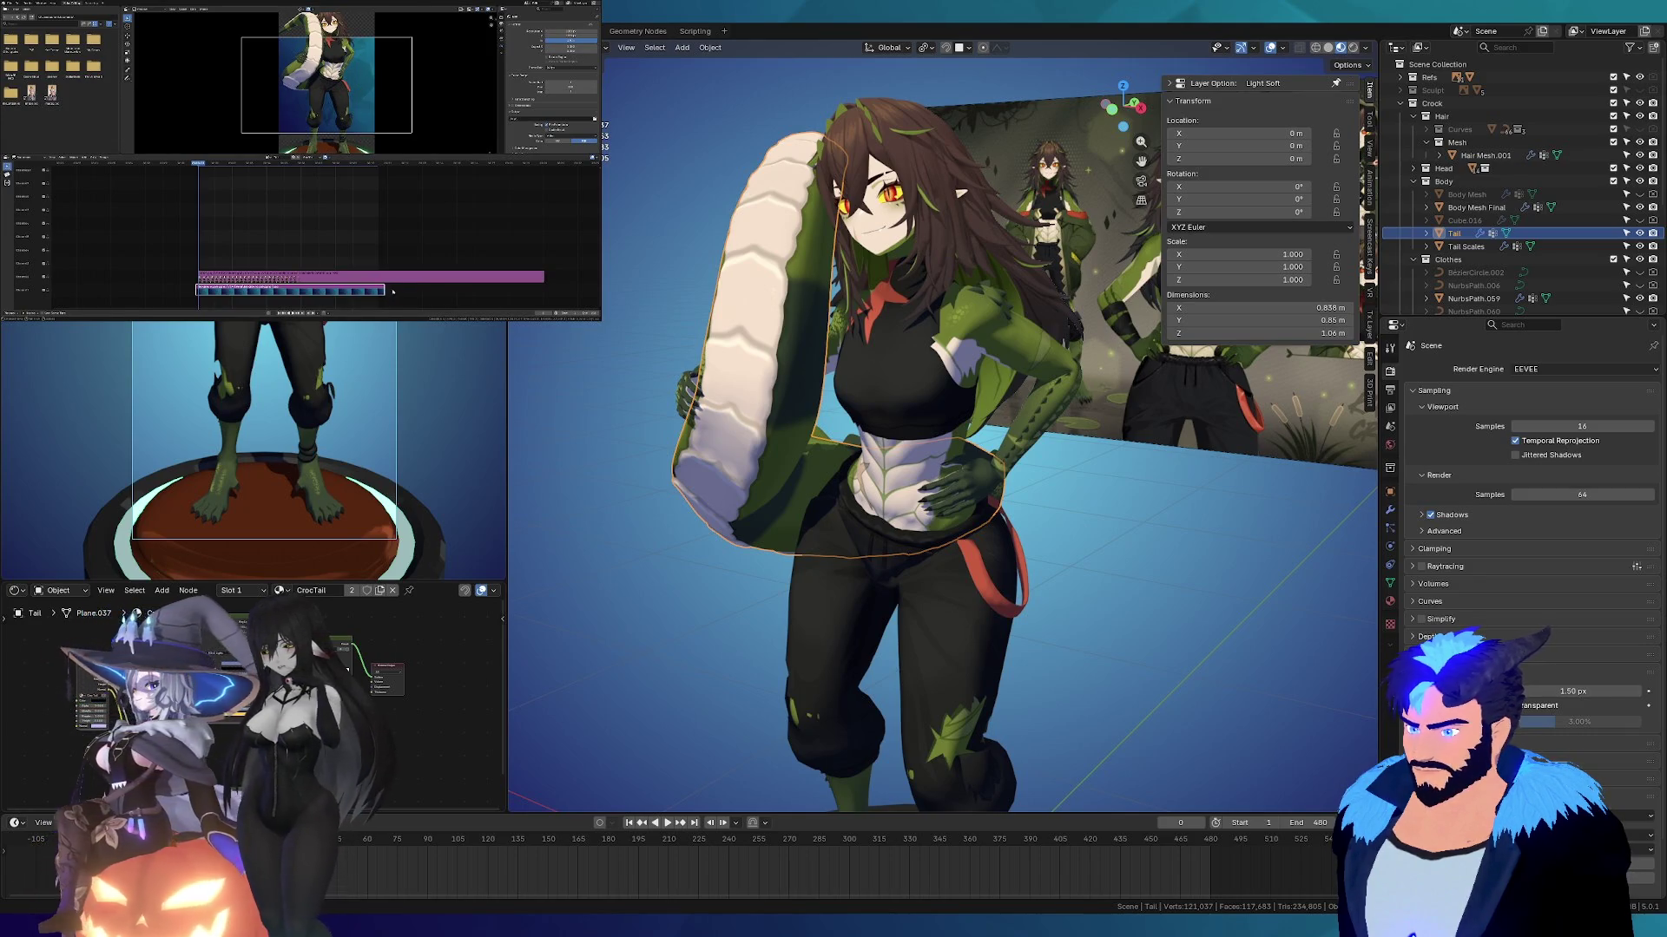
{"action": "left_click_drag", "start_coordinate": [383, 291], "coordinate": [549, 287]}
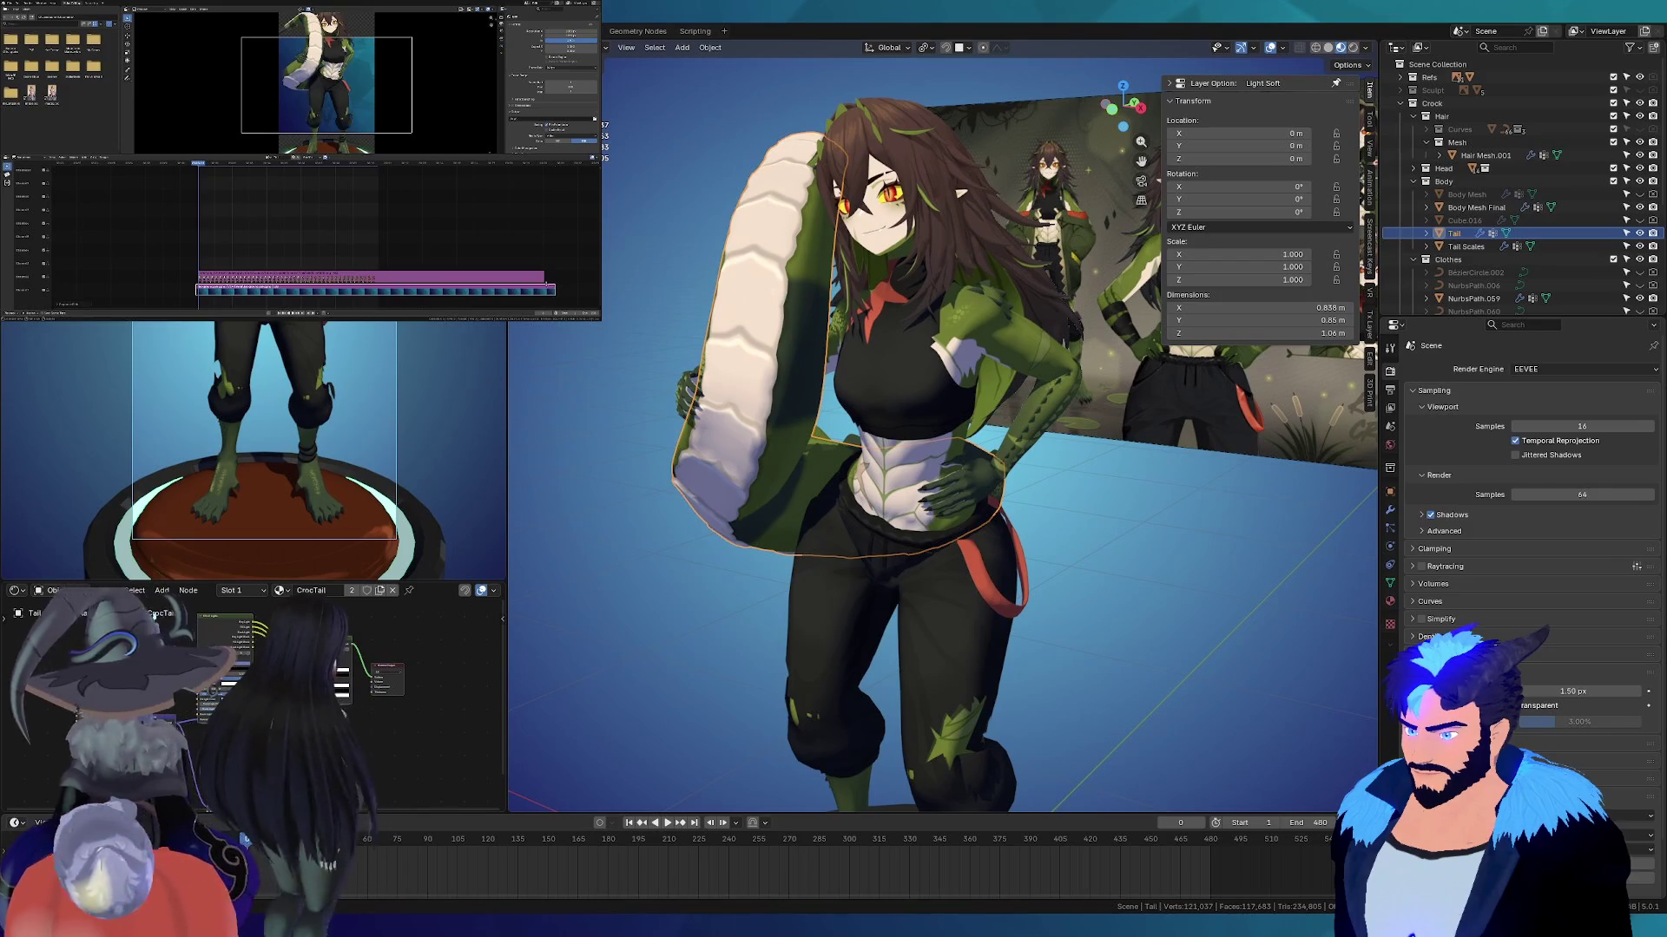
{"action": "mouse_move", "coordinate": [391, 51]}
{"action": "left_mouse_down"}
{"action": "mouse_move", "coordinate": [353, 69]}
{"action": "mouse_move", "coordinate": [421, 62]}
{"action": "mouse_move", "coordinate": [355, 100]}
{"action": "mouse_move", "coordinate": [364, 112]}
{"action": "left_mouse_up"}
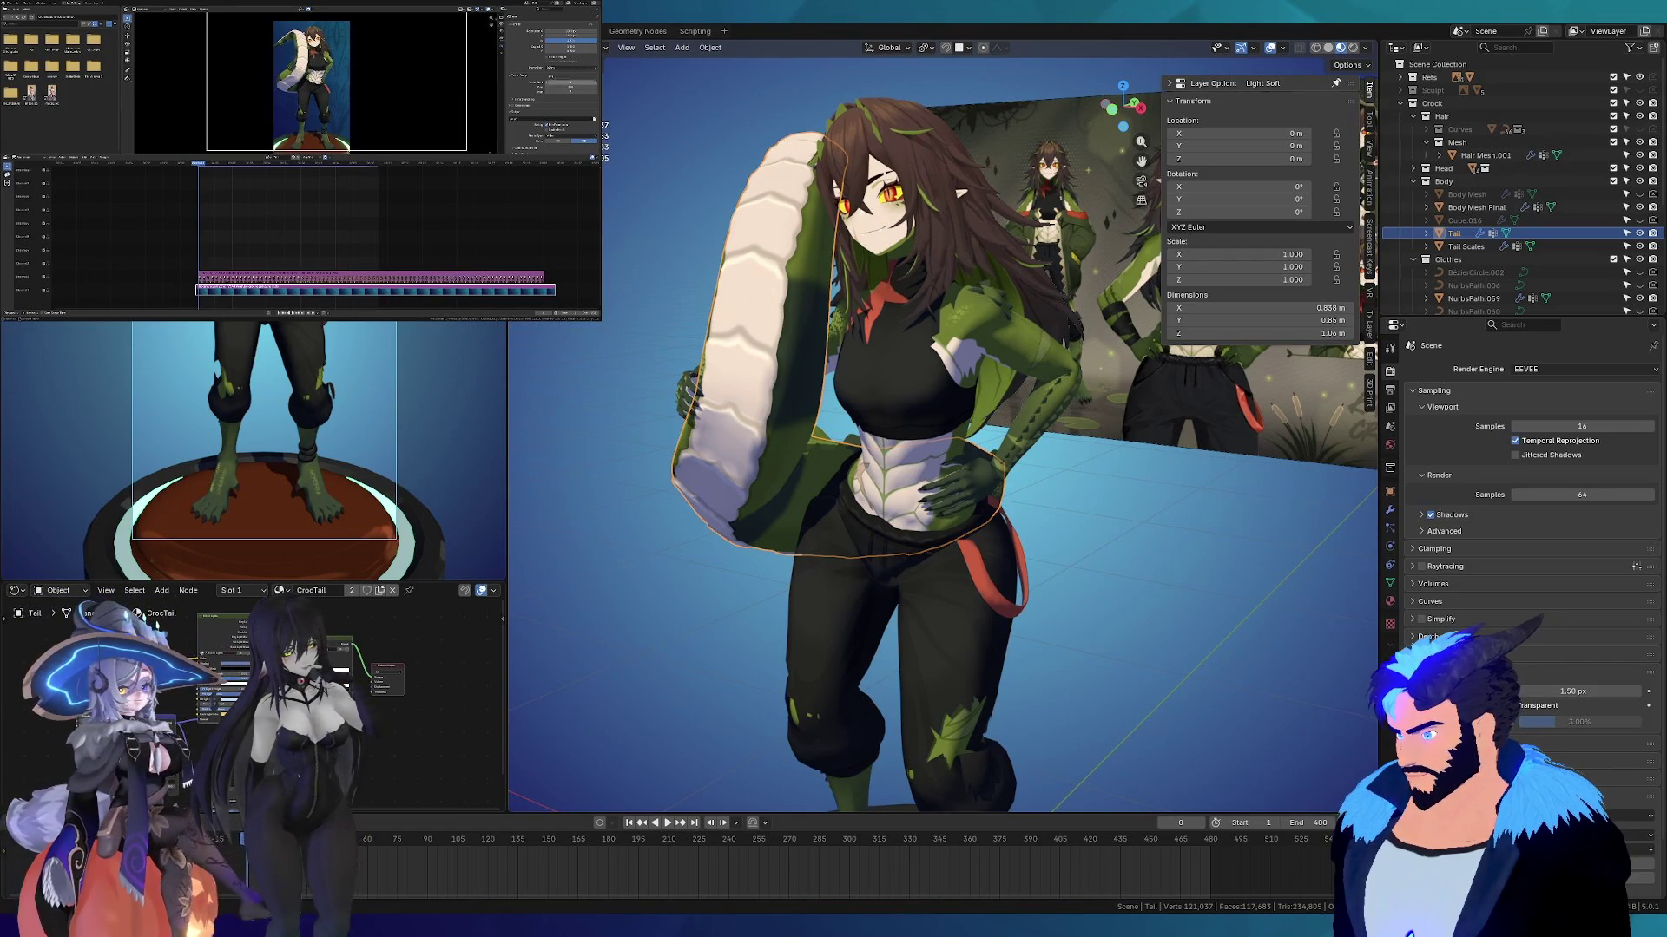
Step: Choose an option from the clip's properties dropdown and play back the edit
{"action": "left_click", "coordinate": [569, 68]}
{"action": "left_click", "coordinate": [560, 111]}
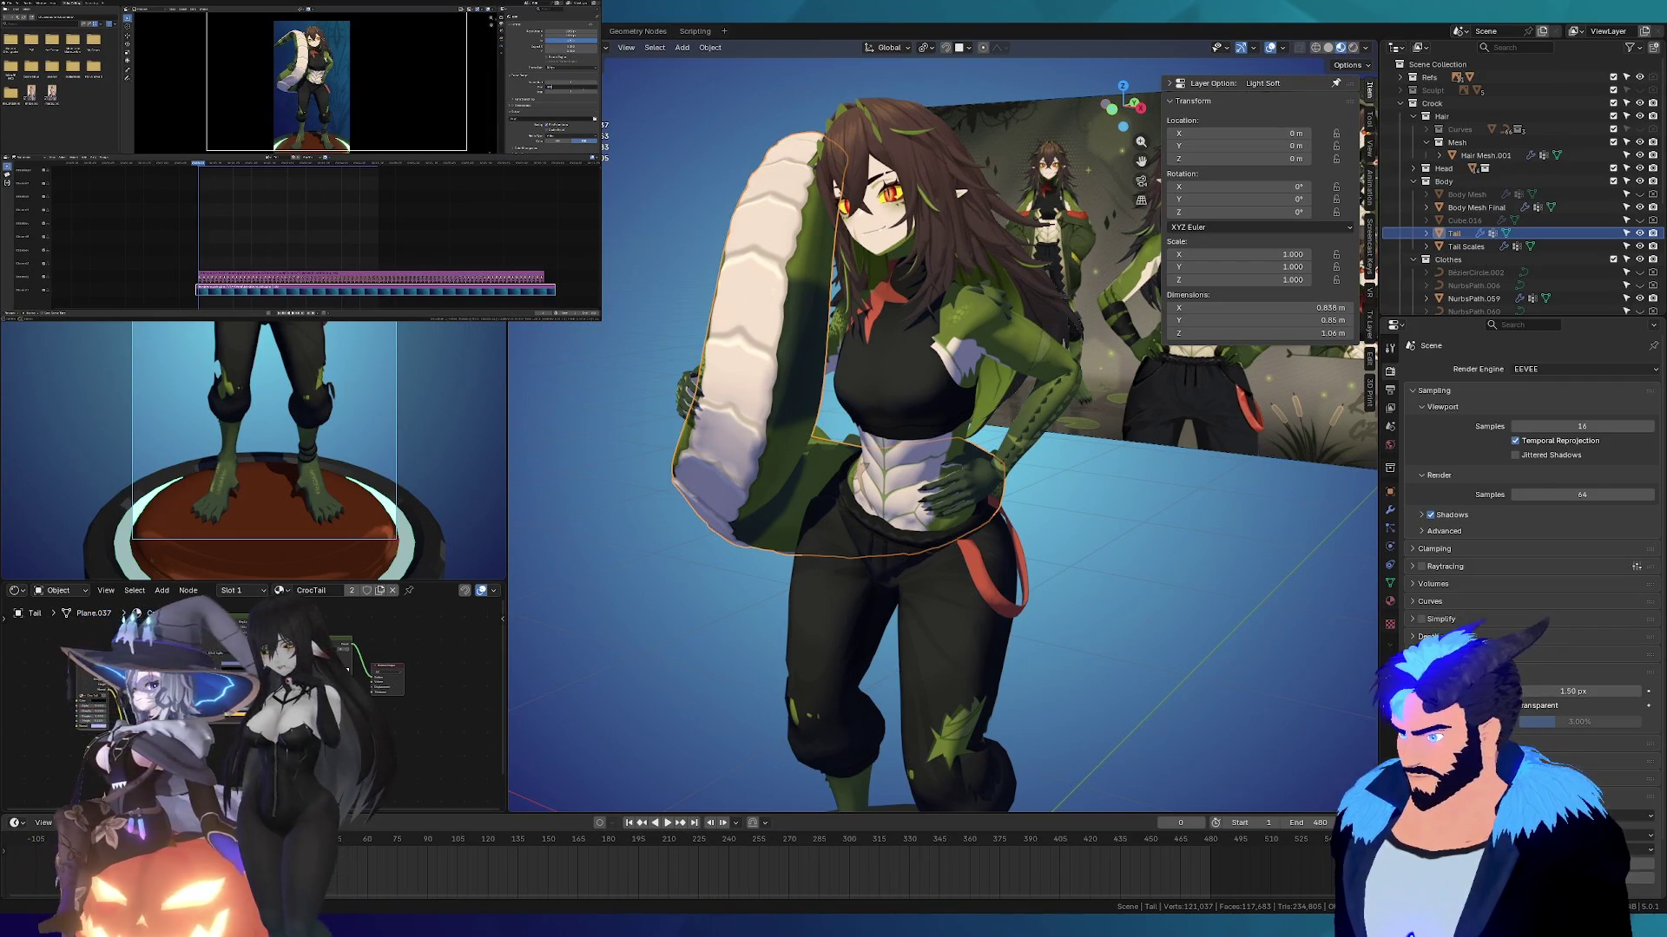
{"action": "scroll", "coordinate": [564, 87], "scroll_direction": "down", "scroll_amount": 2}
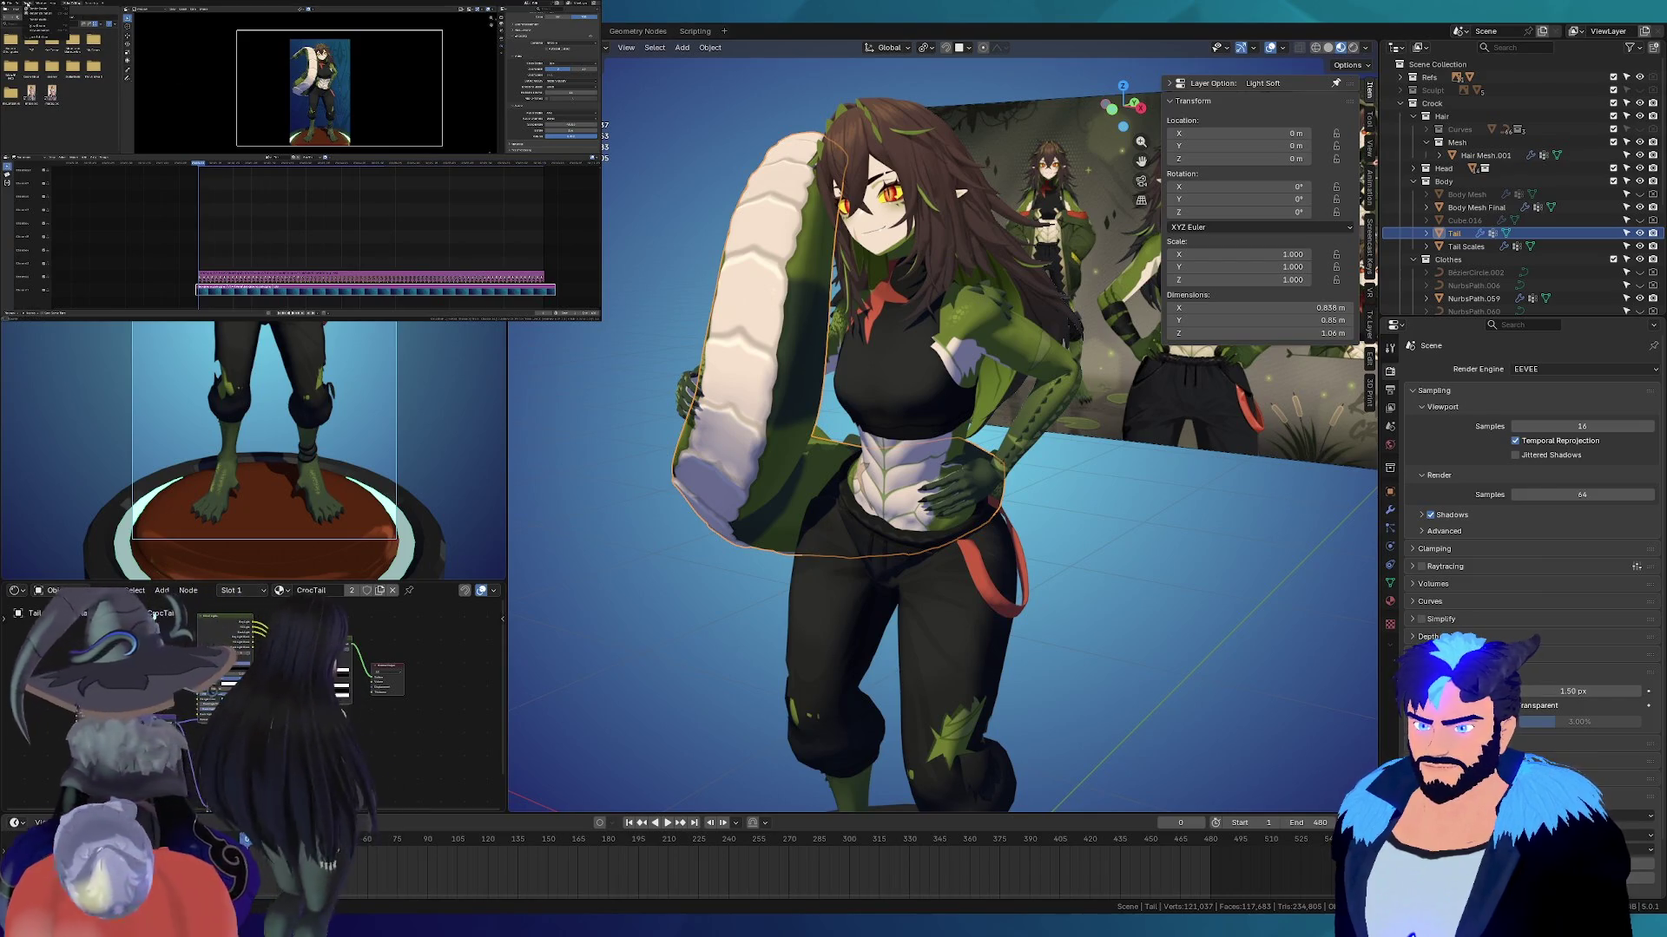
{"action": "left_click", "coordinate": [41, 14]}
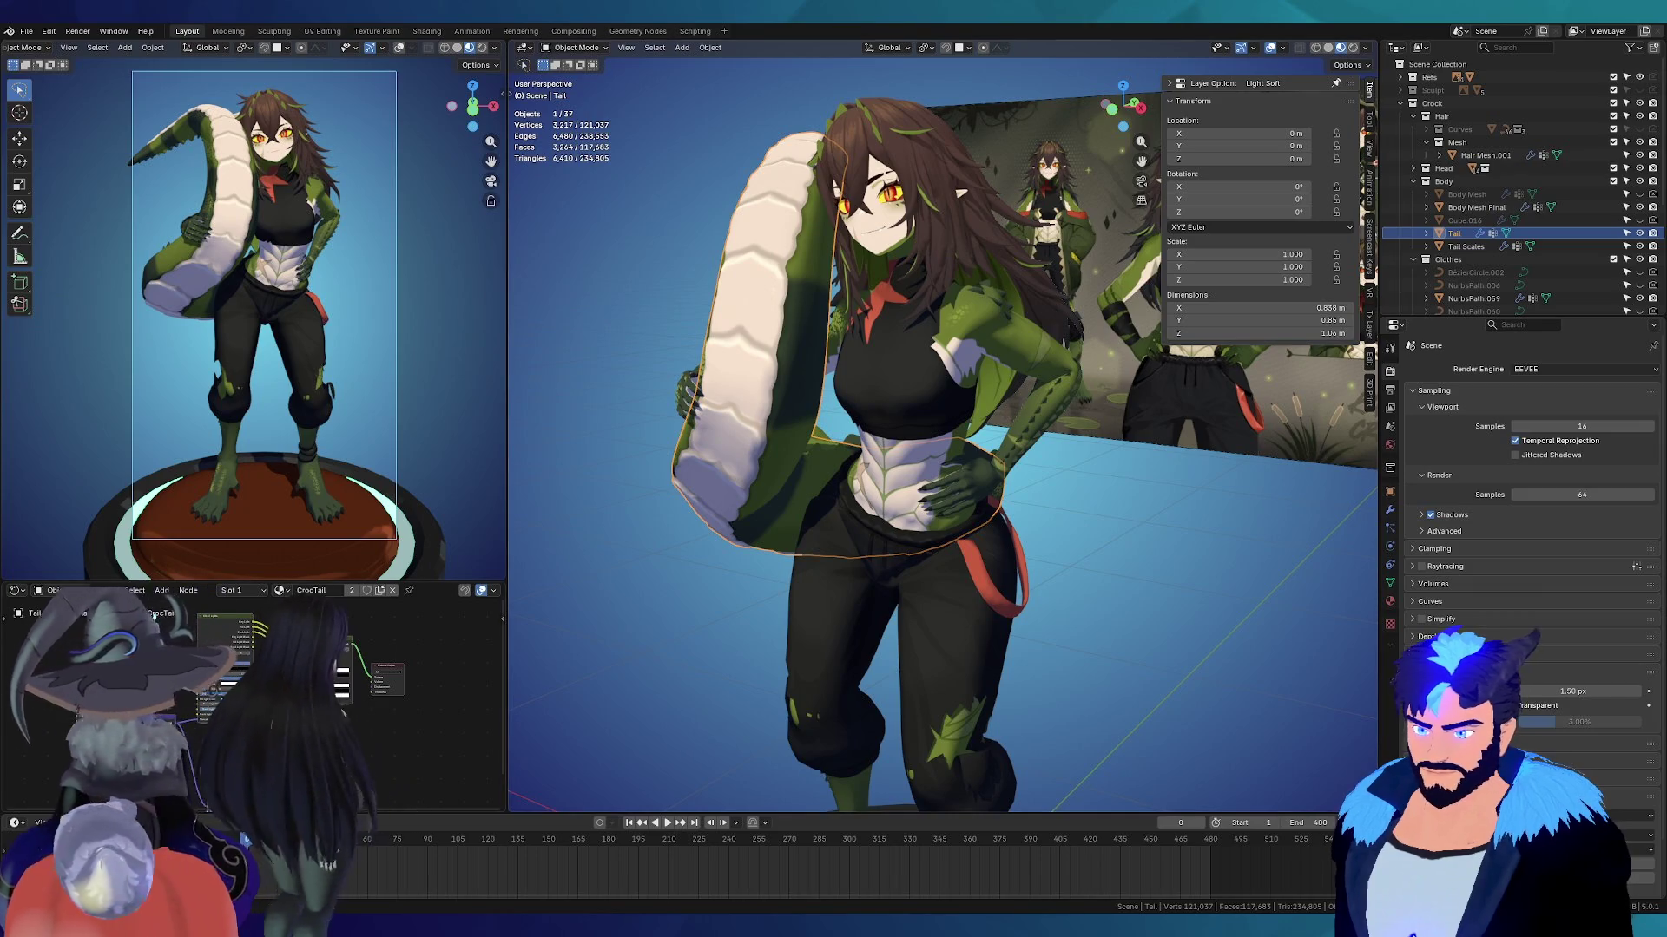
{"action": "mouse_move", "coordinate": [972, 399]}
{"action": "middle_mouse_down"}
{"action": "mouse_move", "coordinate": [753, 599]}
{"action": "mouse_move", "coordinate": [597, 570]}
{"action": "mouse_move", "coordinate": [900, 568]}
{"action": "middle_mouse_up"}
{"action": "scroll", "coordinate": [900, 568], "scroll_direction": "up", "scroll_amount": 5}
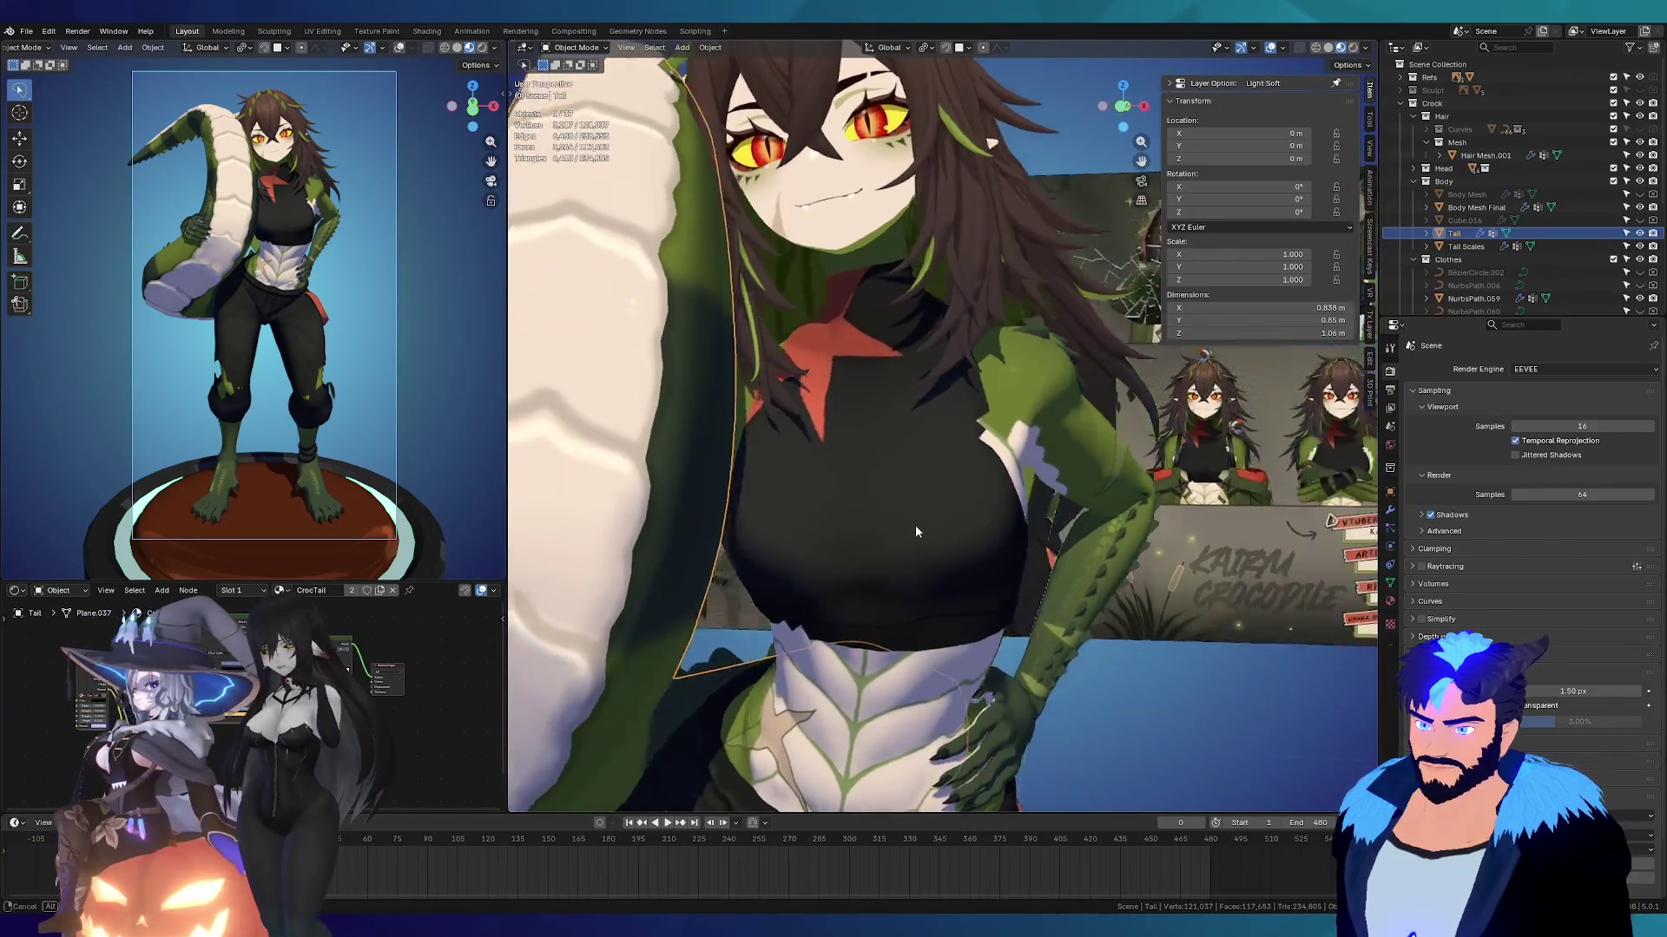
{"action": "scroll", "coordinate": [920, 553], "scroll_direction": "down", "scroll_amount": 3}
{"action": "mouse_move", "coordinate": [920, 553]}
{"action": "middle_mouse_down"}
{"action": "mouse_move", "coordinate": [870, 501]}
{"action": "mouse_move", "coordinate": [625, 544]}
{"action": "mouse_move", "coordinate": [651, 520]}
{"action": "mouse_move", "coordinate": [872, 545]}
{"action": "mouse_move", "coordinate": [814, 452]}
{"action": "middle_mouse_up"}
{"action": "scroll", "coordinate": [814, 452], "scroll_direction": "down", "scroll_amount": 4}
{"action": "mouse_move", "coordinate": [873, 548]}
{"action": "middle_mouse_down"}
{"action": "mouse_move", "coordinate": [793, 598]}
{"action": "mouse_move", "coordinate": [775, 581]}
{"action": "mouse_move", "coordinate": [630, 621]}
{"action": "mouse_move", "coordinate": [738, 556]}
{"action": "middle_mouse_up"}
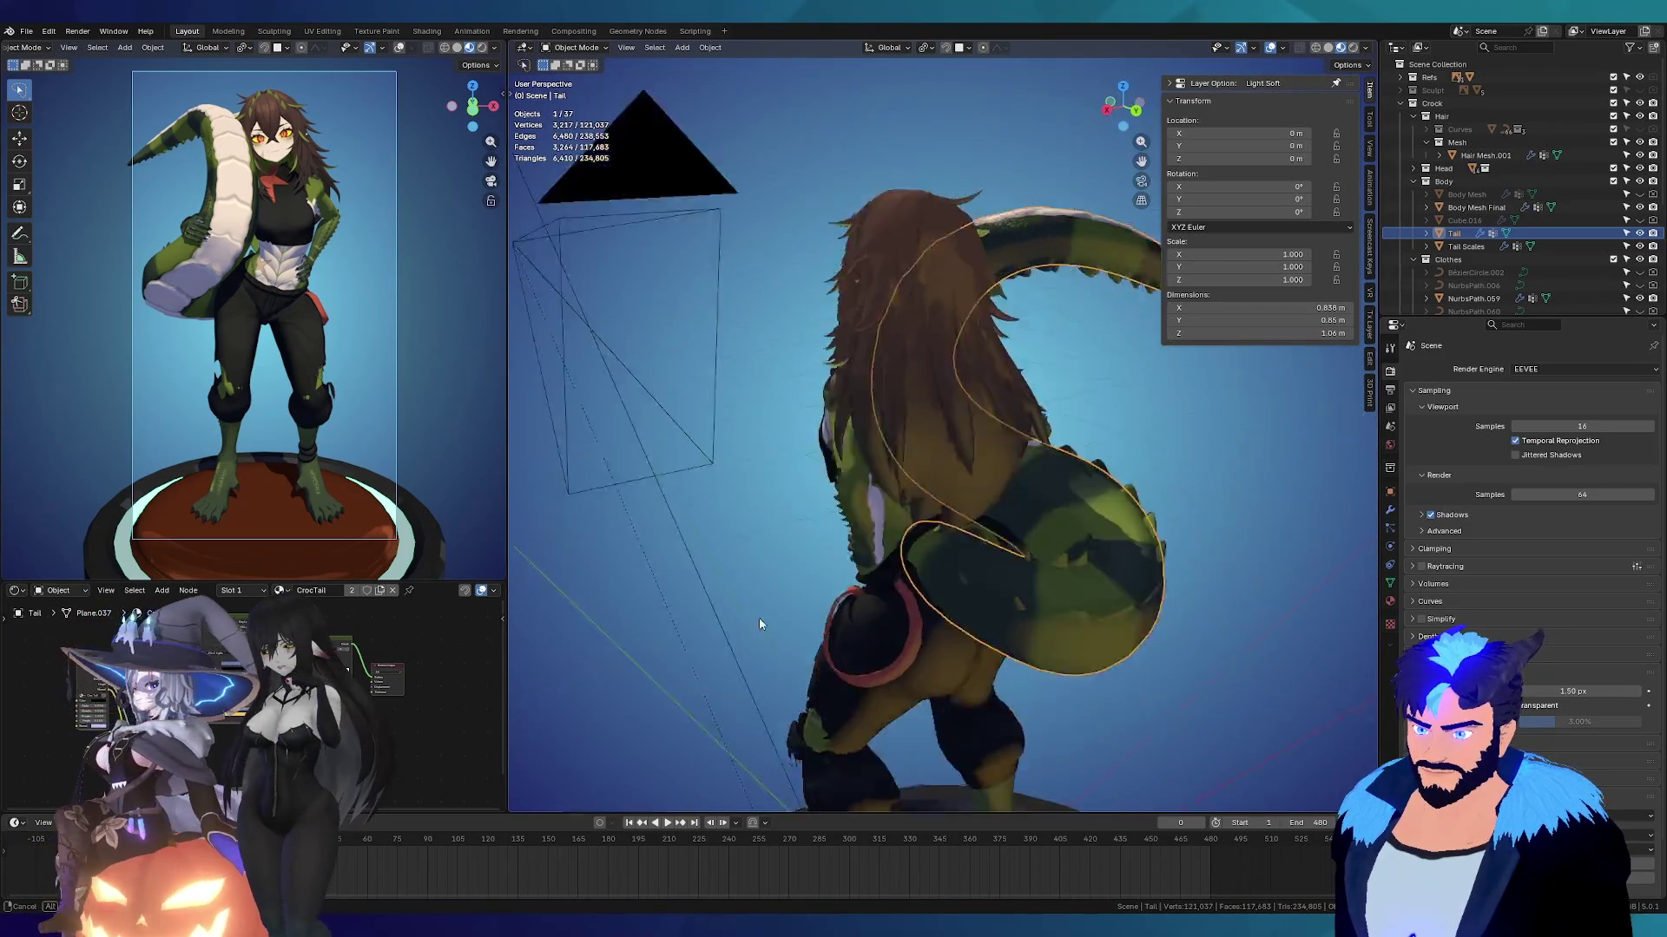
{"action": "scroll", "coordinate": [883, 405], "scroll_direction": "up", "scroll_amount": 4}
{"action": "scroll", "coordinate": [1014, 592], "scroll_direction": "down", "scroll_amount": 3}
{"action": "middle_click_drag", "start_coordinate": [1013, 592], "coordinate": [857, 428]}
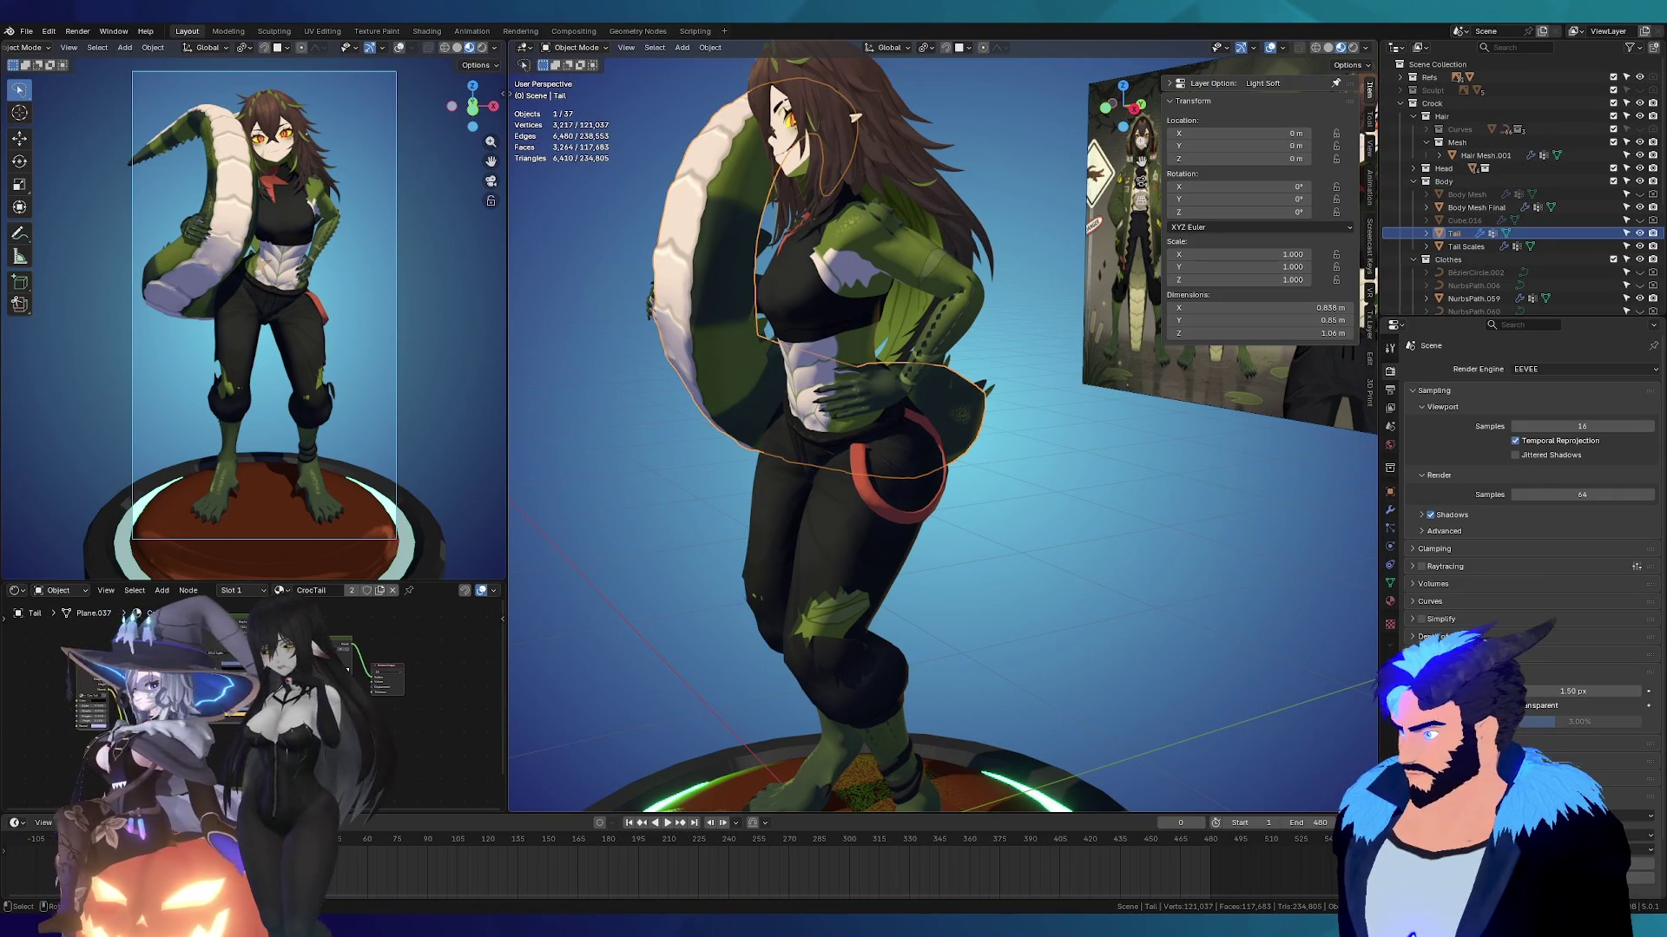
Step: Orbit down to the character's legs and select Body Mesh Final by its foot on the pedestal
{"action": "middle_click_drag", "start_coordinate": [707, 685], "coordinate": [733, 685]}
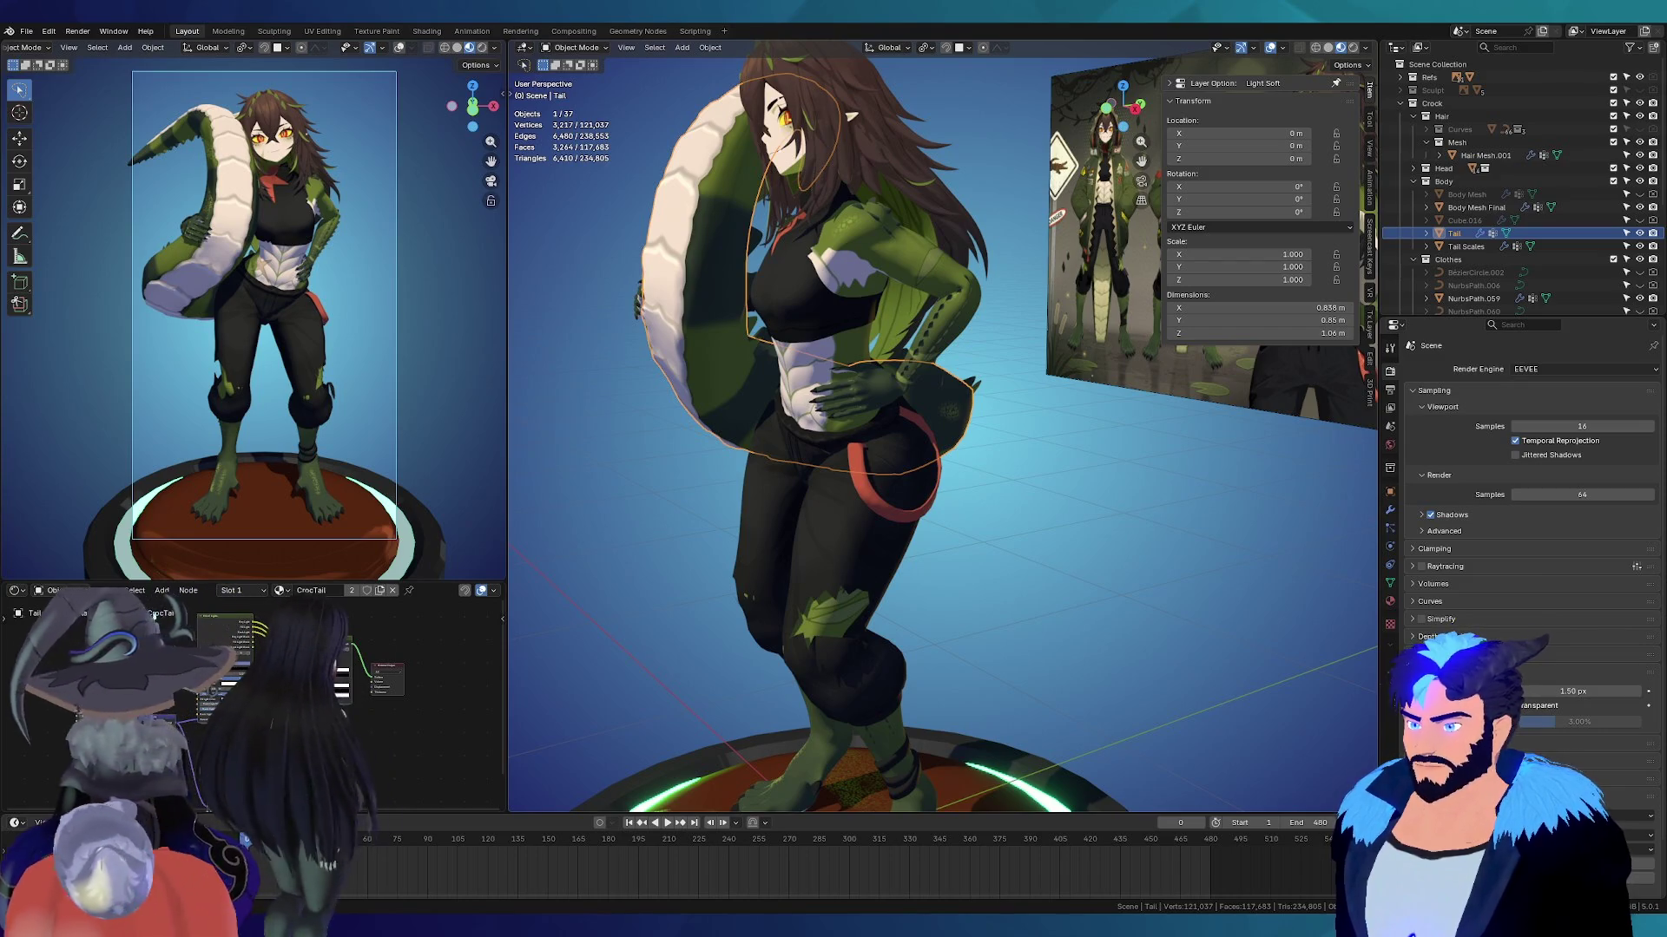
{"action": "scroll", "coordinate": [833, 217], "scroll_direction": "up", "scroll_amount": 3}
{"action": "mouse_move", "coordinate": [816, 165]}
{"action": "middle_mouse_down"}
{"action": "mouse_move", "coordinate": [955, 276]}
{"action": "mouse_move", "coordinate": [936, 357]}
{"action": "mouse_move", "coordinate": [981, 366]}
{"action": "middle_mouse_up"}
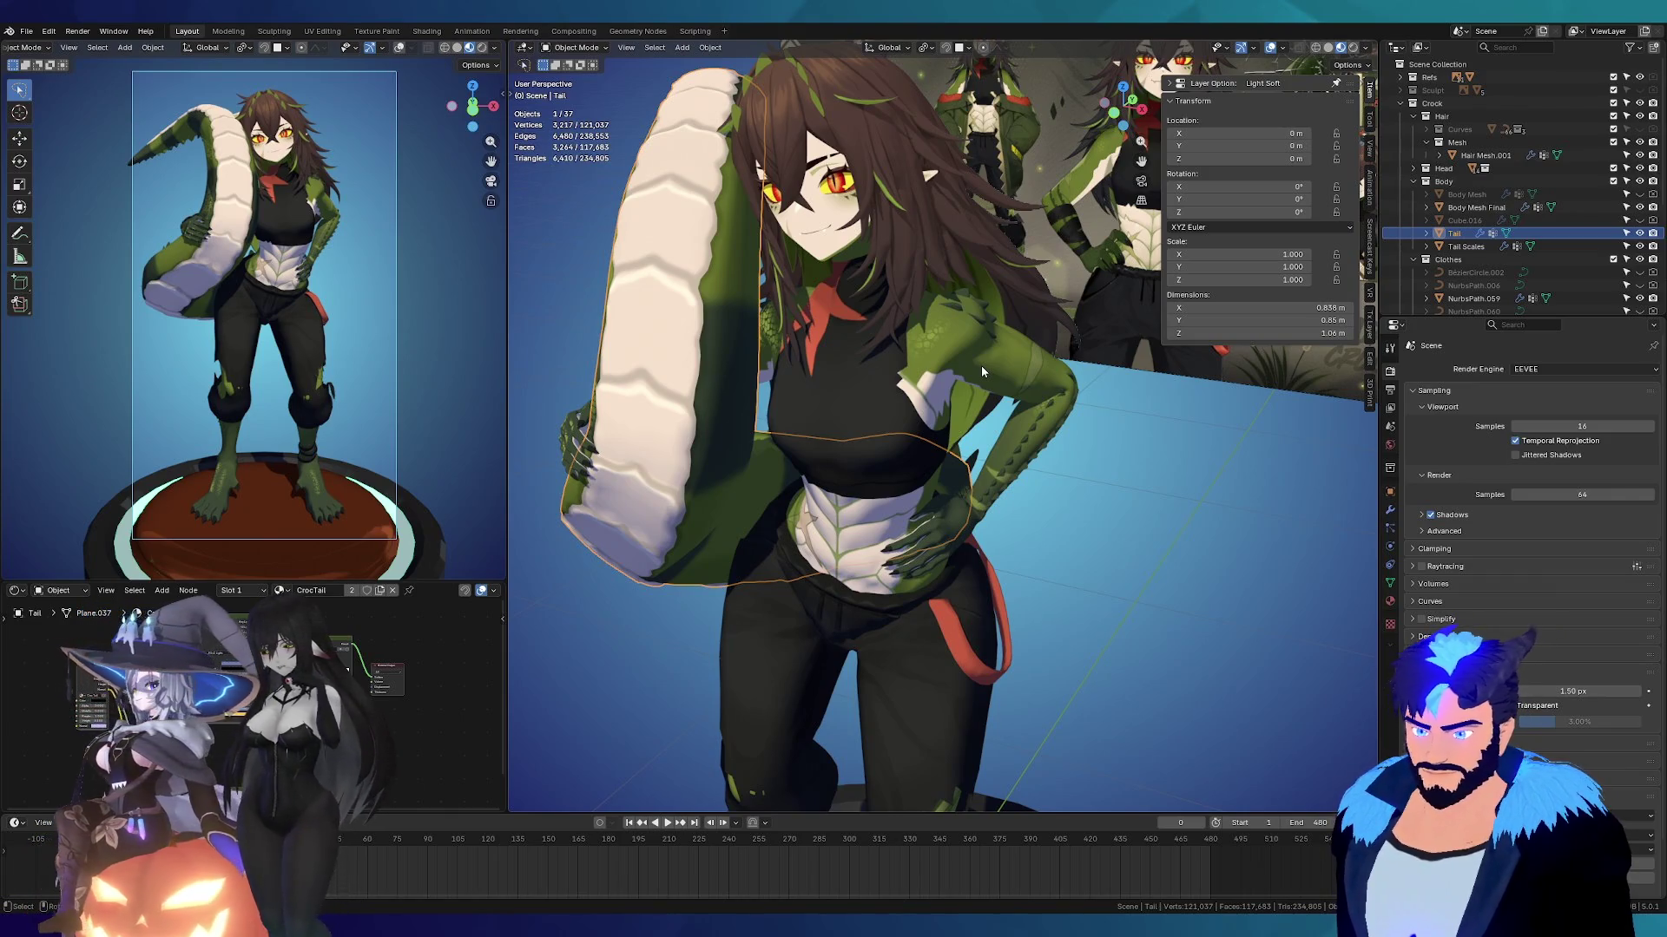
{"action": "mouse_move", "coordinate": [977, 689]}
{"action": "middle_mouse_down"}
{"action": "mouse_move", "coordinate": [872, 642]}
{"action": "mouse_move", "coordinate": [889, 214]}
{"action": "mouse_move", "coordinate": [913, 526]}
{"action": "mouse_move", "coordinate": [957, 476]}
{"action": "middle_mouse_up"}
{"action": "scroll", "coordinate": [954, 607], "scroll_direction": "up", "scroll_amount": 5}
{"action": "mouse_move", "coordinate": [948, 617]}
{"action": "middle_mouse_down"}
{"action": "mouse_move", "coordinate": [1112, 669]}
{"action": "mouse_move", "coordinate": [919, 630]}
{"action": "mouse_move", "coordinate": [868, 660]}
{"action": "mouse_move", "coordinate": [742, 665]}
{"action": "mouse_move", "coordinate": [828, 637]}
{"action": "middle_mouse_up"}
{"action": "scroll", "coordinate": [868, 660], "scroll_direction": "up", "scroll_amount": 3}
{"action": "left_click", "coordinate": [814, 689]}
{"action": "scroll", "coordinate": [868, 625], "scroll_direction": "down", "scroll_amount": 5}
{"action": "mouse_move", "coordinate": [988, 564]}
{"action": "middle_mouse_down"}
{"action": "mouse_move", "coordinate": [826, 607]}
{"action": "mouse_move", "coordinate": [997, 504]}
{"action": "mouse_move", "coordinate": [904, 555]}
{"action": "mouse_move", "coordinate": [1026, 566]}
{"action": "mouse_move", "coordinate": [821, 502]}
{"action": "mouse_move", "coordinate": [931, 514]}
{"action": "mouse_move", "coordinate": [903, 512]}
{"action": "mouse_move", "coordinate": [910, 573]}
{"action": "middle_mouse_up"}
{"action": "scroll", "coordinate": [820, 502], "scroll_direction": "up", "scroll_amount": 4}
{"action": "scroll", "coordinate": [785, 561], "scroll_direction": "down", "scroll_amount": 2}
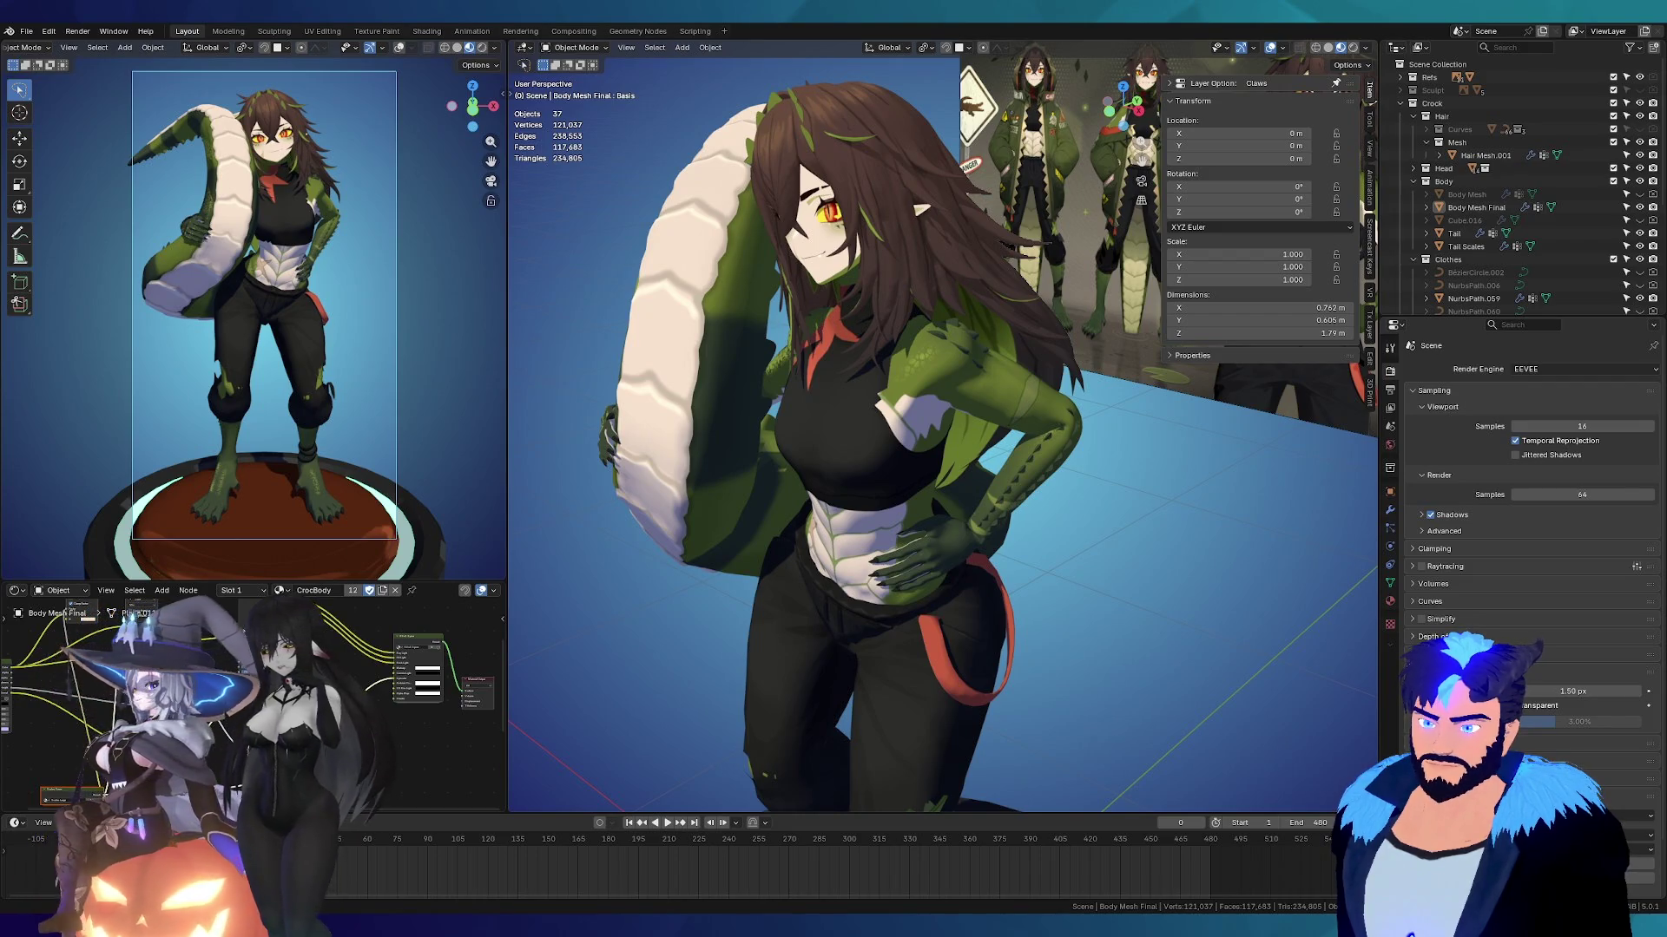
{"action": "mouse_move", "coordinate": [998, 504]}
{"action": "middle_mouse_down"}
{"action": "mouse_move", "coordinate": [587, 506]}
{"action": "mouse_move", "coordinate": [1368, 495]}
{"action": "mouse_move", "coordinate": [1190, 503]}
{"action": "mouse_move", "coordinate": [901, 351]}
{"action": "middle_mouse_up"}
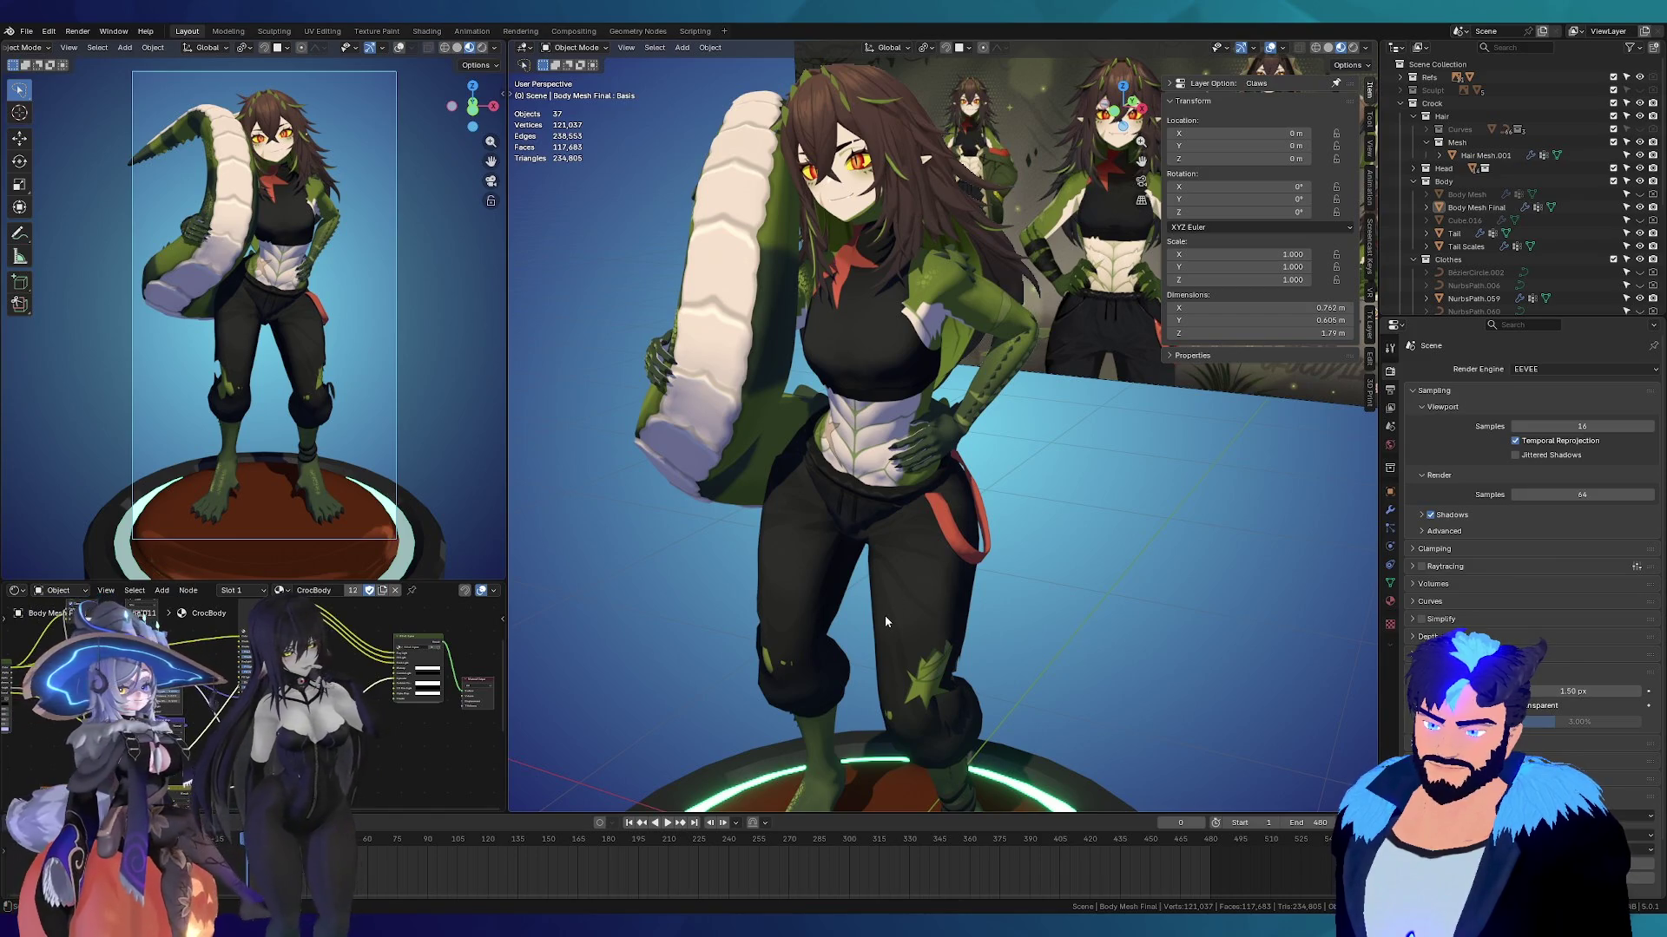
Step: Orbit to a three-quarter view and zoom in close on the crocodile girl's torso
{"action": "mouse_move", "coordinate": [913, 425]}
{"action": "middle_mouse_down"}
{"action": "mouse_move", "coordinate": [809, 347]}
{"action": "mouse_move", "coordinate": [910, 601]}
{"action": "mouse_move", "coordinate": [738, 599]}
{"action": "mouse_move", "coordinate": [945, 601]}
{"action": "mouse_move", "coordinate": [889, 461]}
{"action": "middle_mouse_up"}
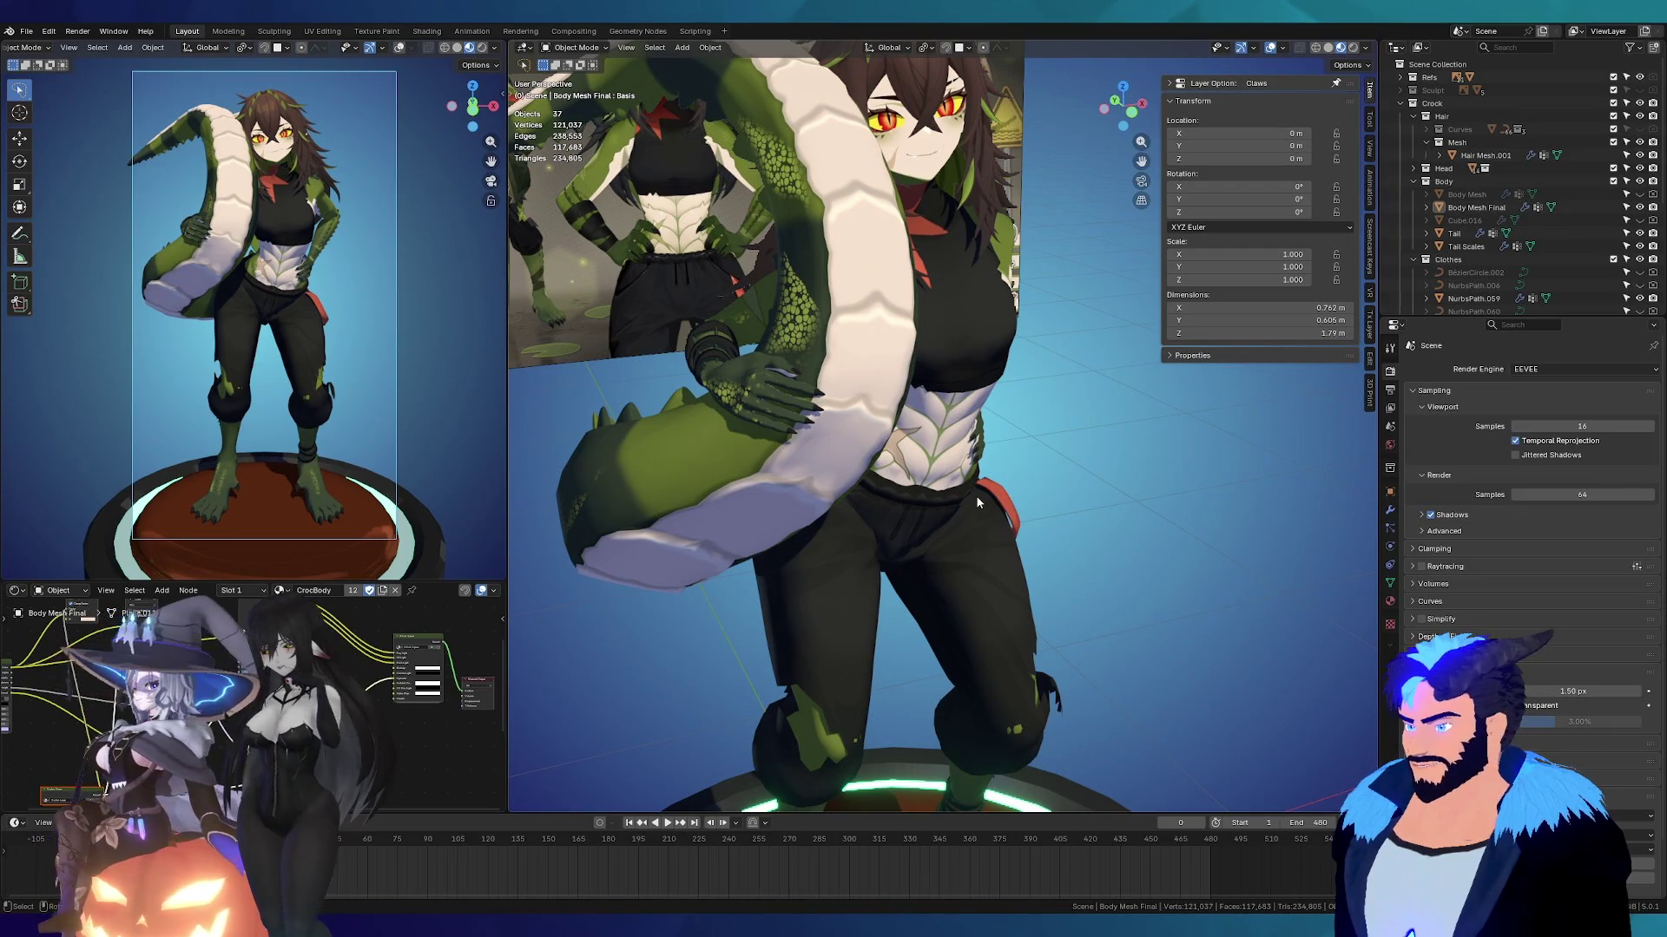
{"action": "mouse_move", "coordinate": [808, 419]}
{"action": "middle_mouse_down"}
{"action": "mouse_move", "coordinate": [800, 397]}
{"action": "mouse_move", "coordinate": [979, 431]}
{"action": "mouse_move", "coordinate": [533, 465]}
{"action": "mouse_move", "coordinate": [909, 465]}
{"action": "mouse_move", "coordinate": [846, 490]}
{"action": "mouse_move", "coordinate": [810, 483]}
{"action": "mouse_move", "coordinate": [857, 438]}
{"action": "middle_mouse_up"}
{"action": "scroll", "coordinate": [903, 467], "scroll_direction": "up", "scroll_amount": 3}
{"action": "scroll", "coordinate": [860, 443], "scroll_direction": "up", "scroll_amount": 4}
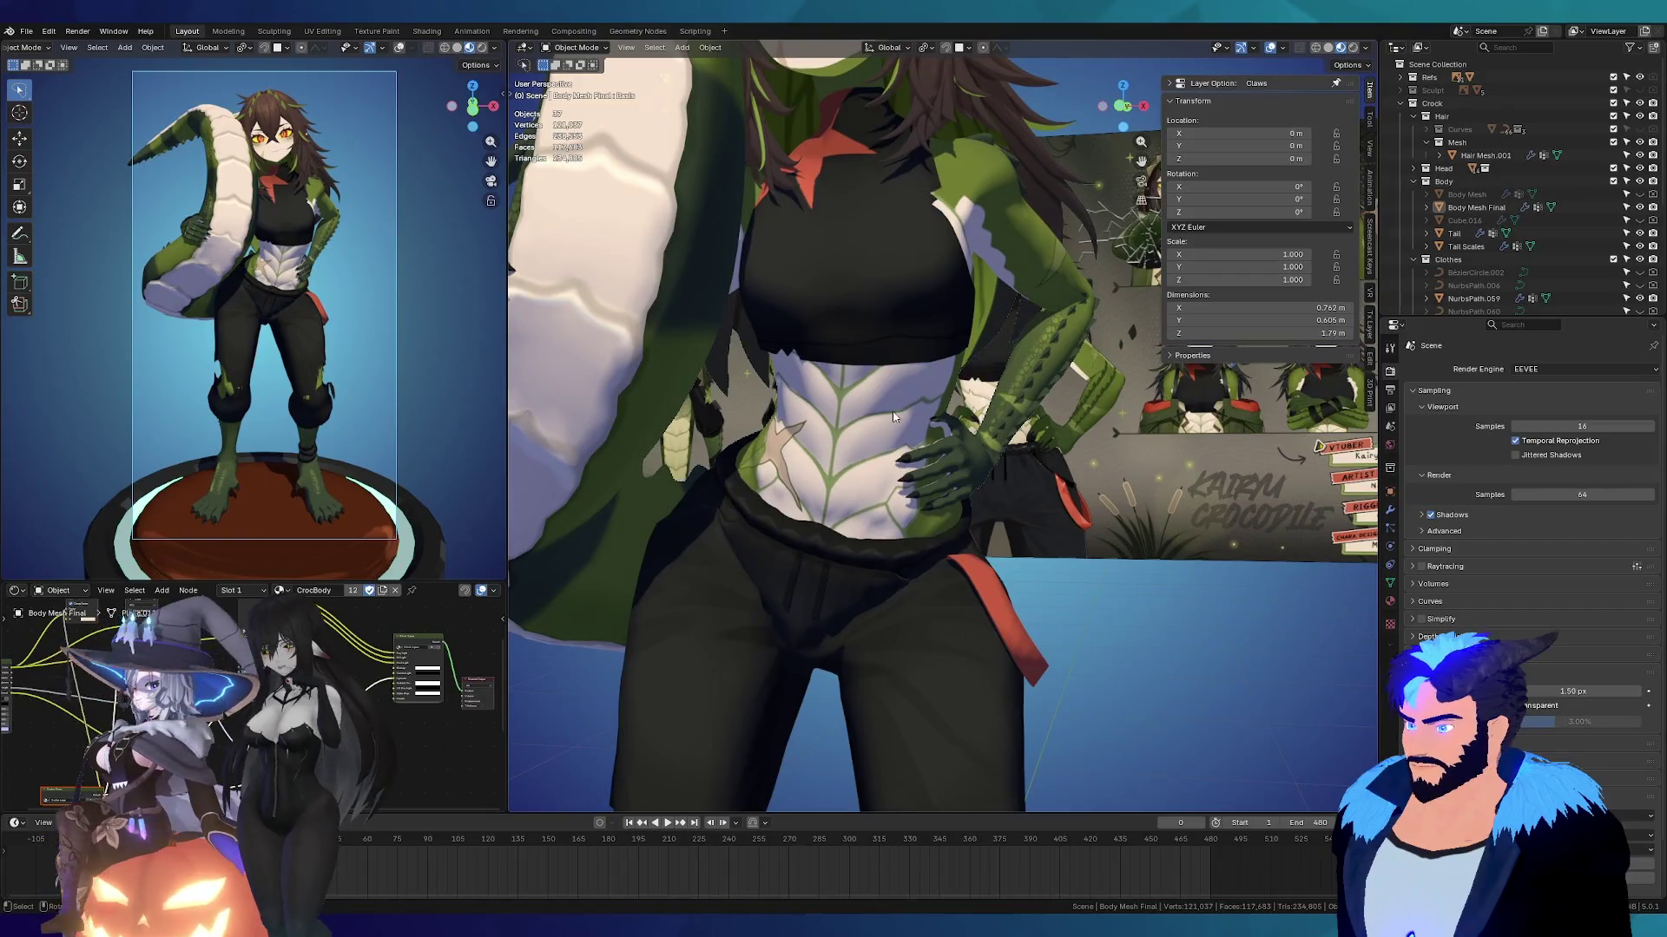
Step: Add a Solidify modifier to Body Mesh Final from the Generate menu
{"action": "left_click", "coordinate": [898, 421]}
{"action": "left_click", "coordinate": [1391, 509]}
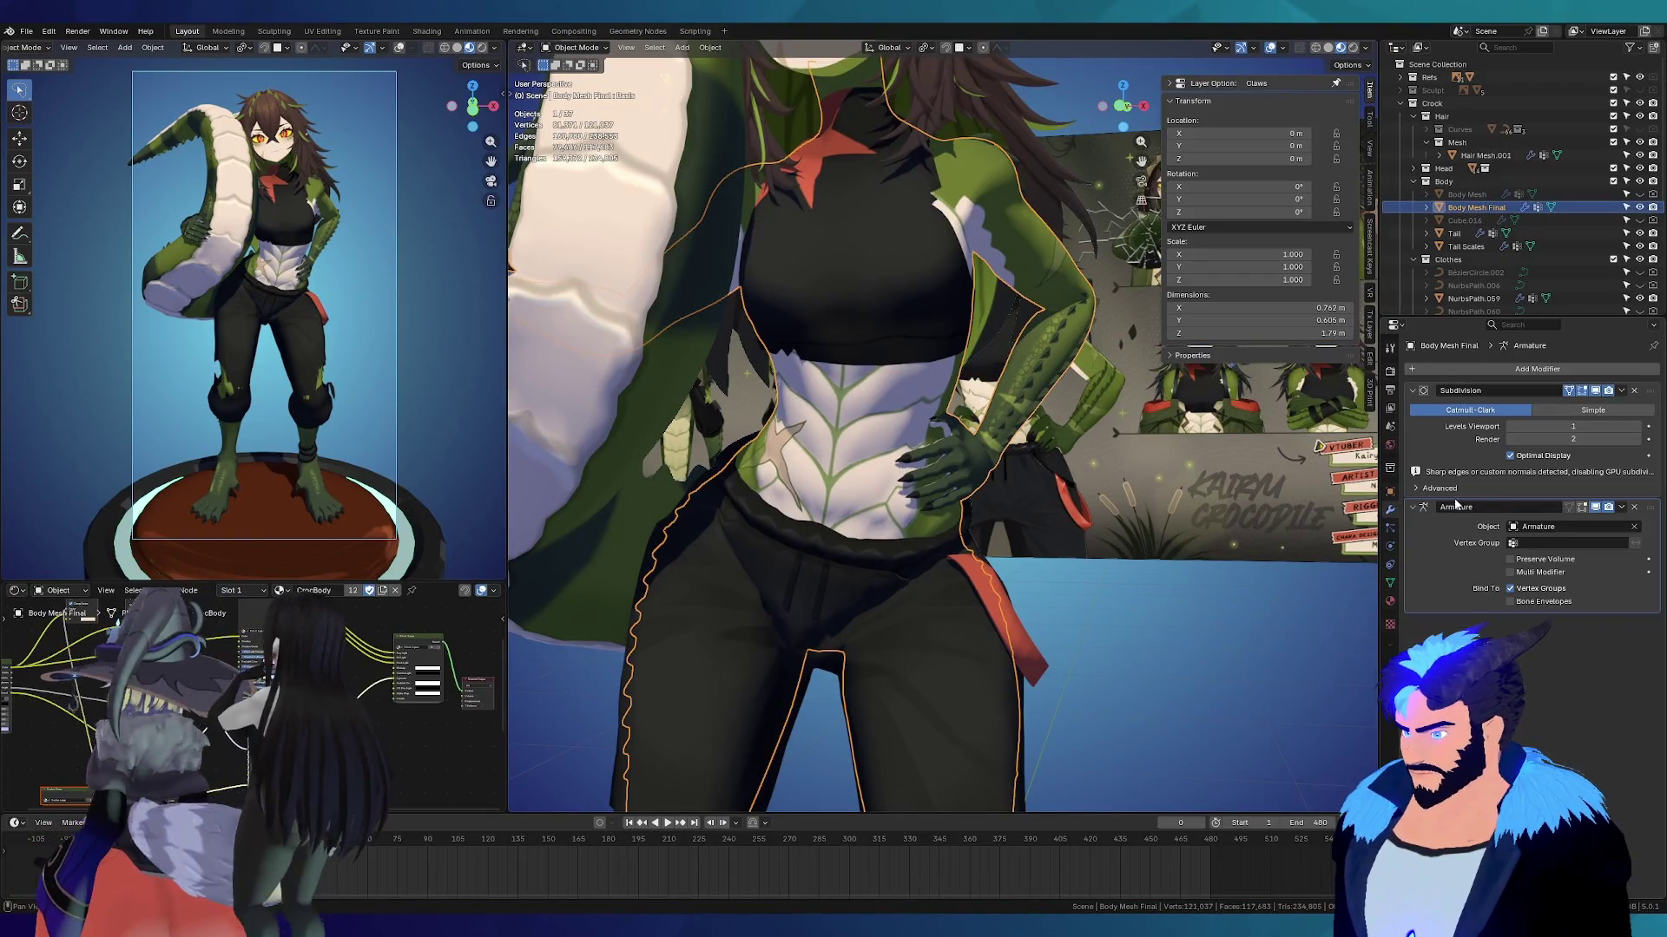
{"action": "left_click", "coordinate": [1481, 368]}
{"action": "mouse_move", "coordinate": [1481, 366]}
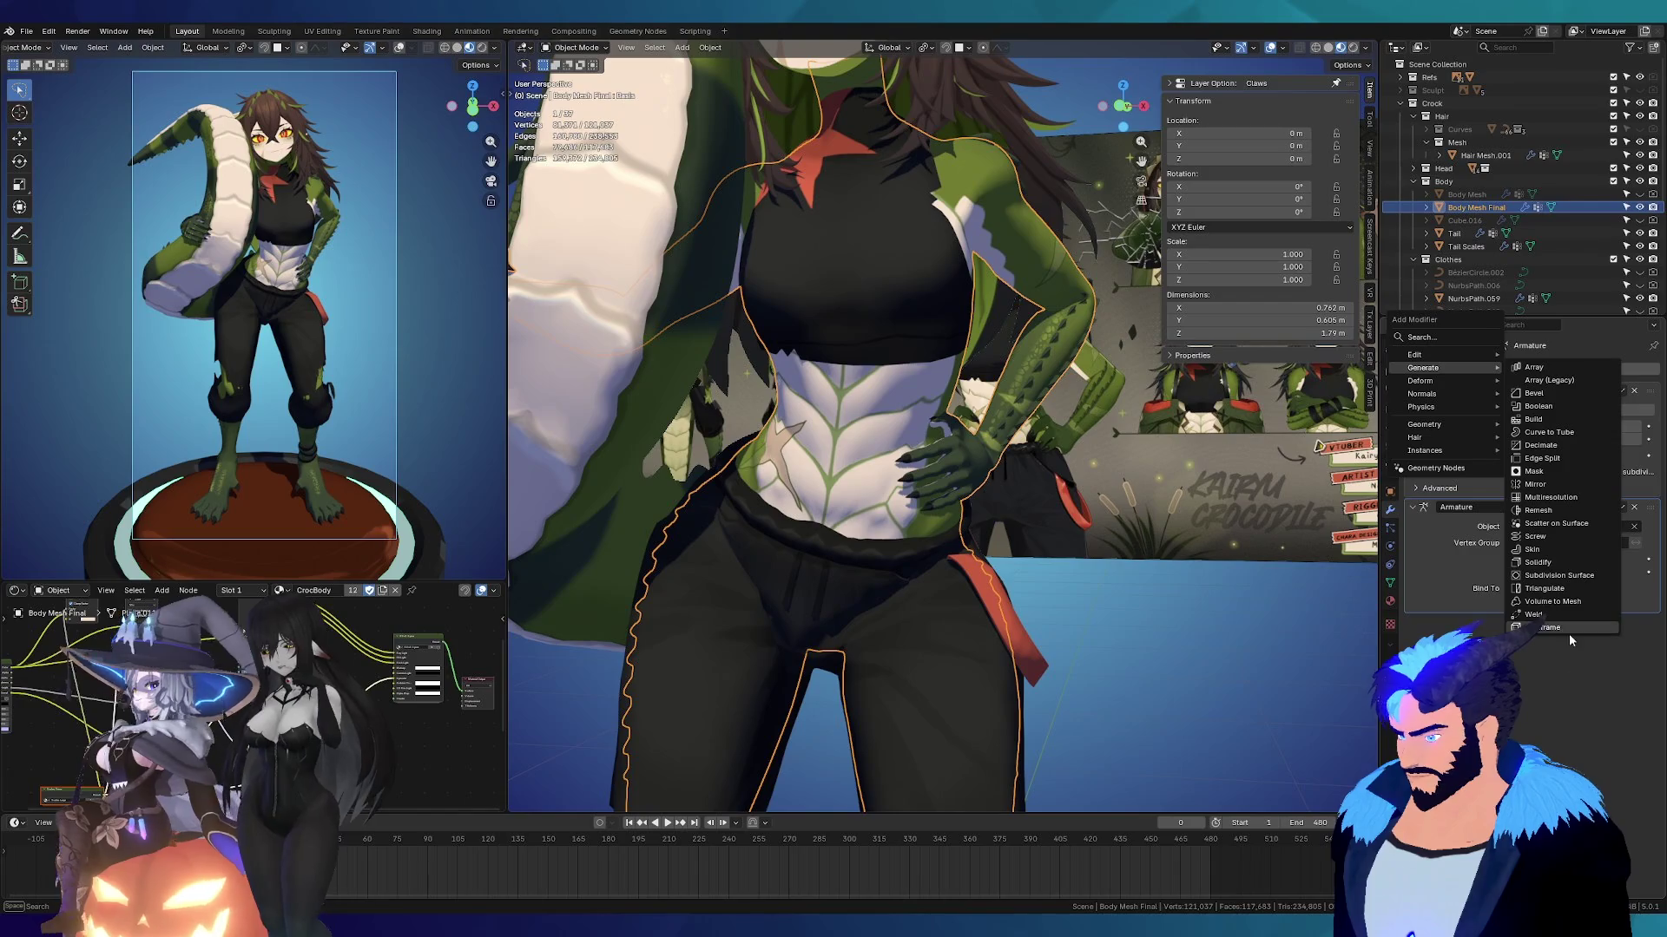
{"action": "left_click", "coordinate": [1537, 563]}
{"action": "scroll", "coordinate": [838, 458], "scroll_direction": "up", "scroll_amount": 1}
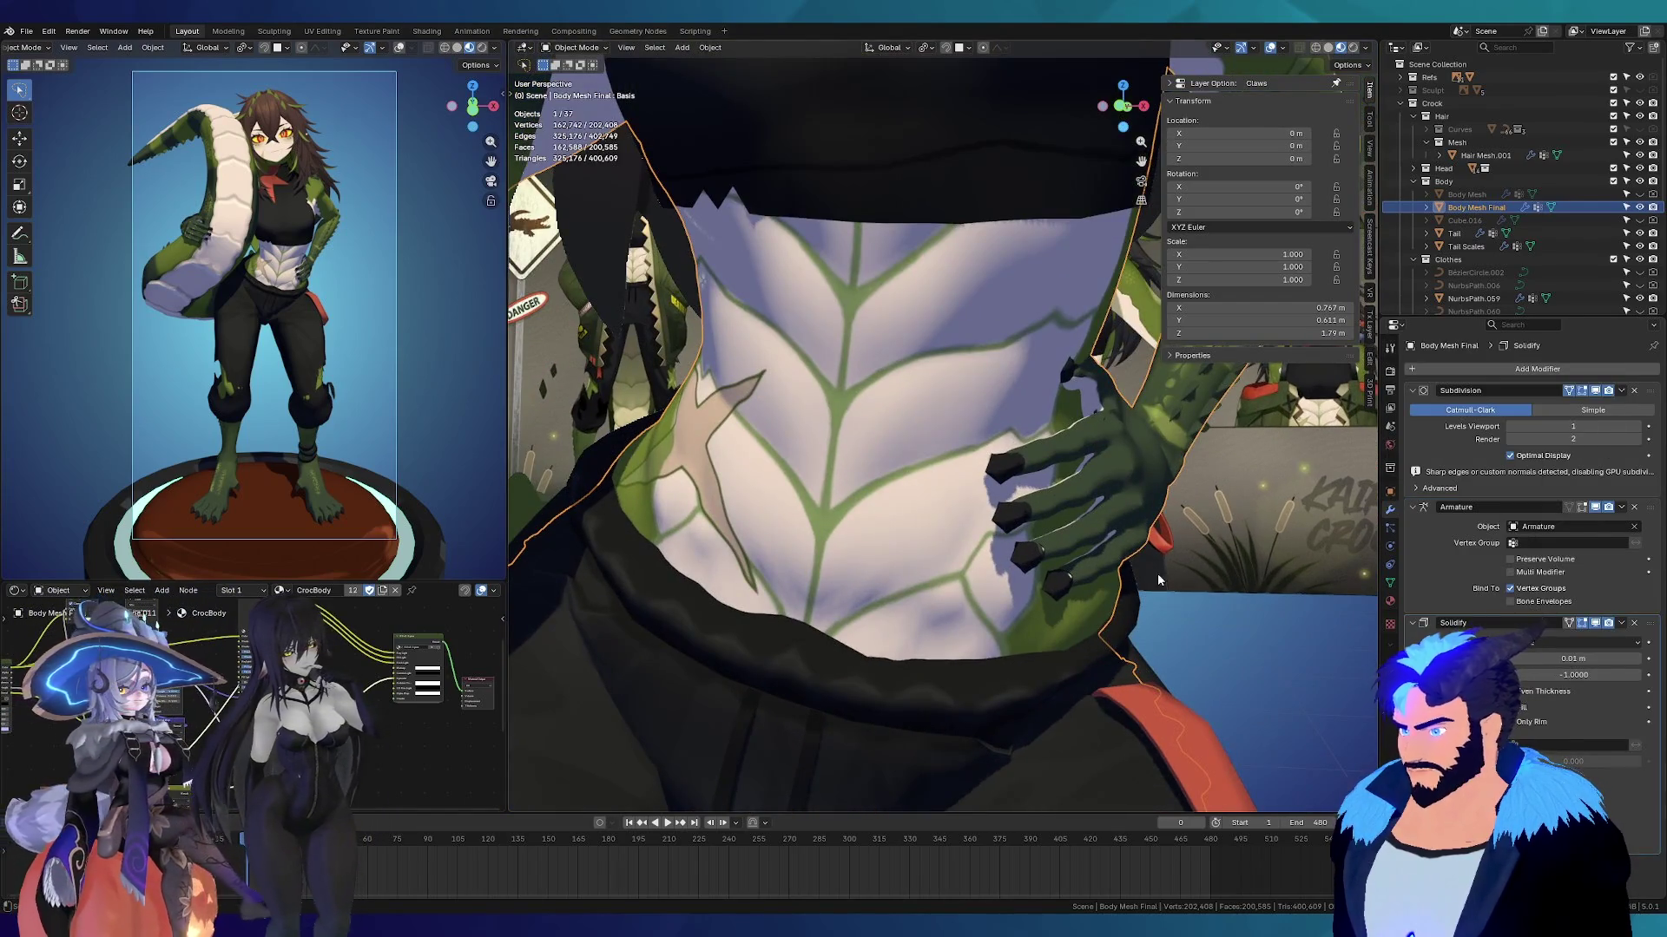
{"action": "scroll", "coordinate": [1128, 564], "scroll_direction": "down", "scroll_amount": 3}
{"action": "scroll", "coordinate": [990, 537], "scroll_direction": "down", "scroll_amount": 1}
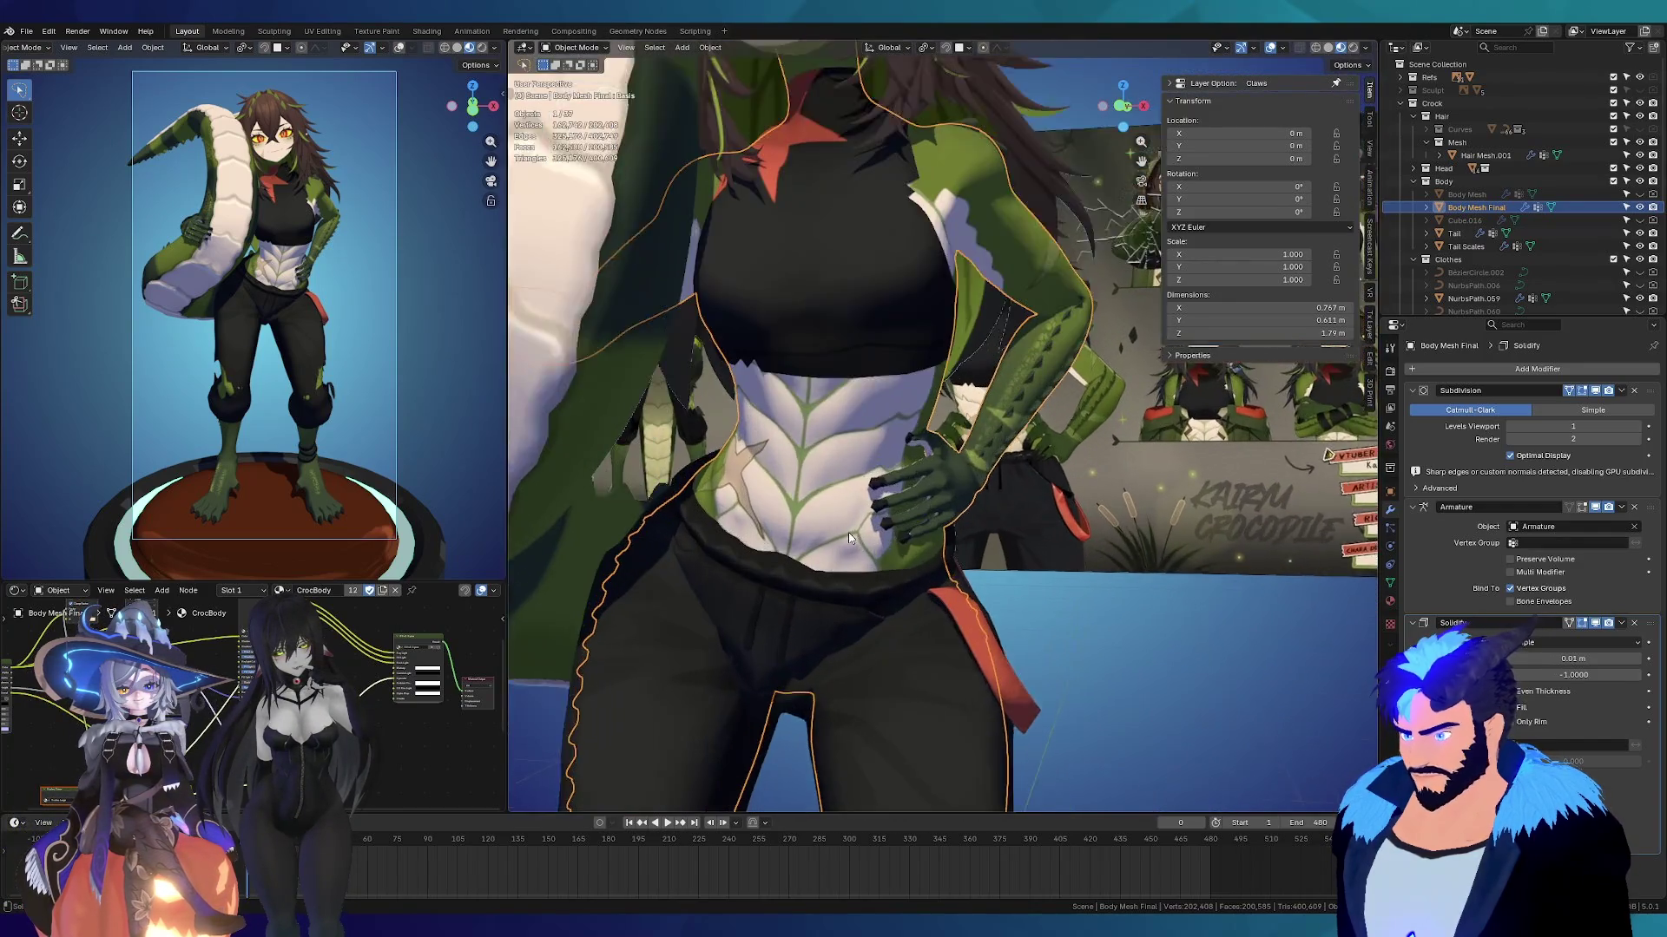
{"action": "scroll", "coordinate": [847, 533], "scroll_direction": "up", "scroll_amount": 4}
{"action": "middle_click_drag", "start_coordinate": [819, 512], "coordinate": [859, 521]}
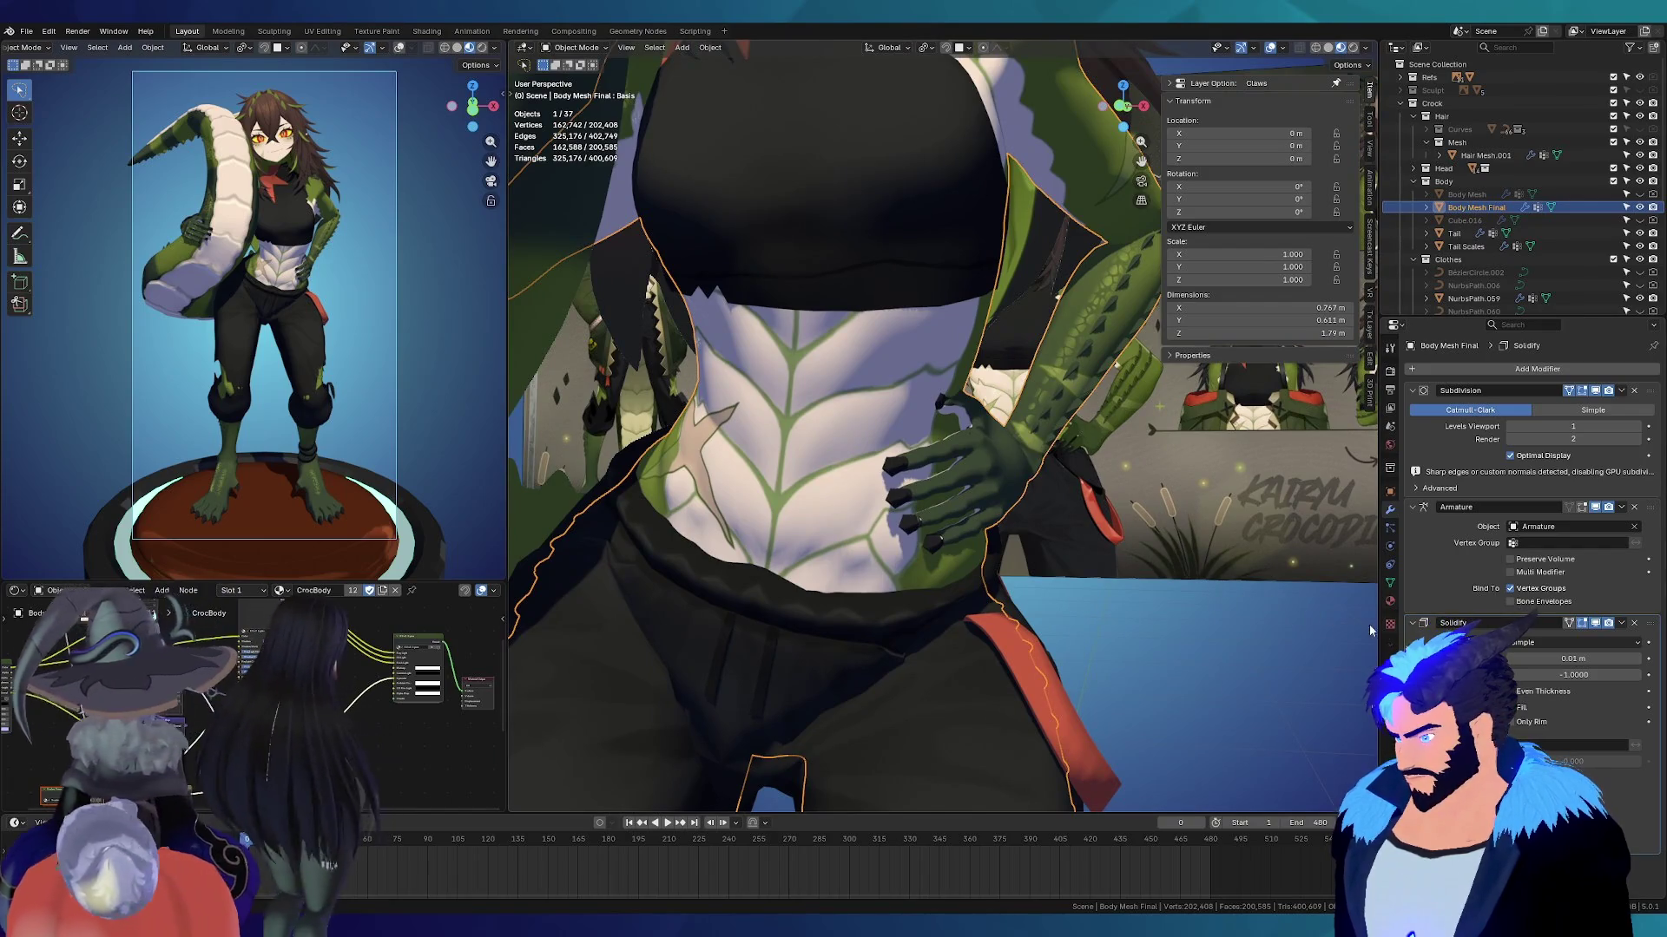
Step: Try a Solidify thickness of -0.01, then undo back to 0.01 m and test other values
{"action": "left_click", "coordinate": [1601, 660]}
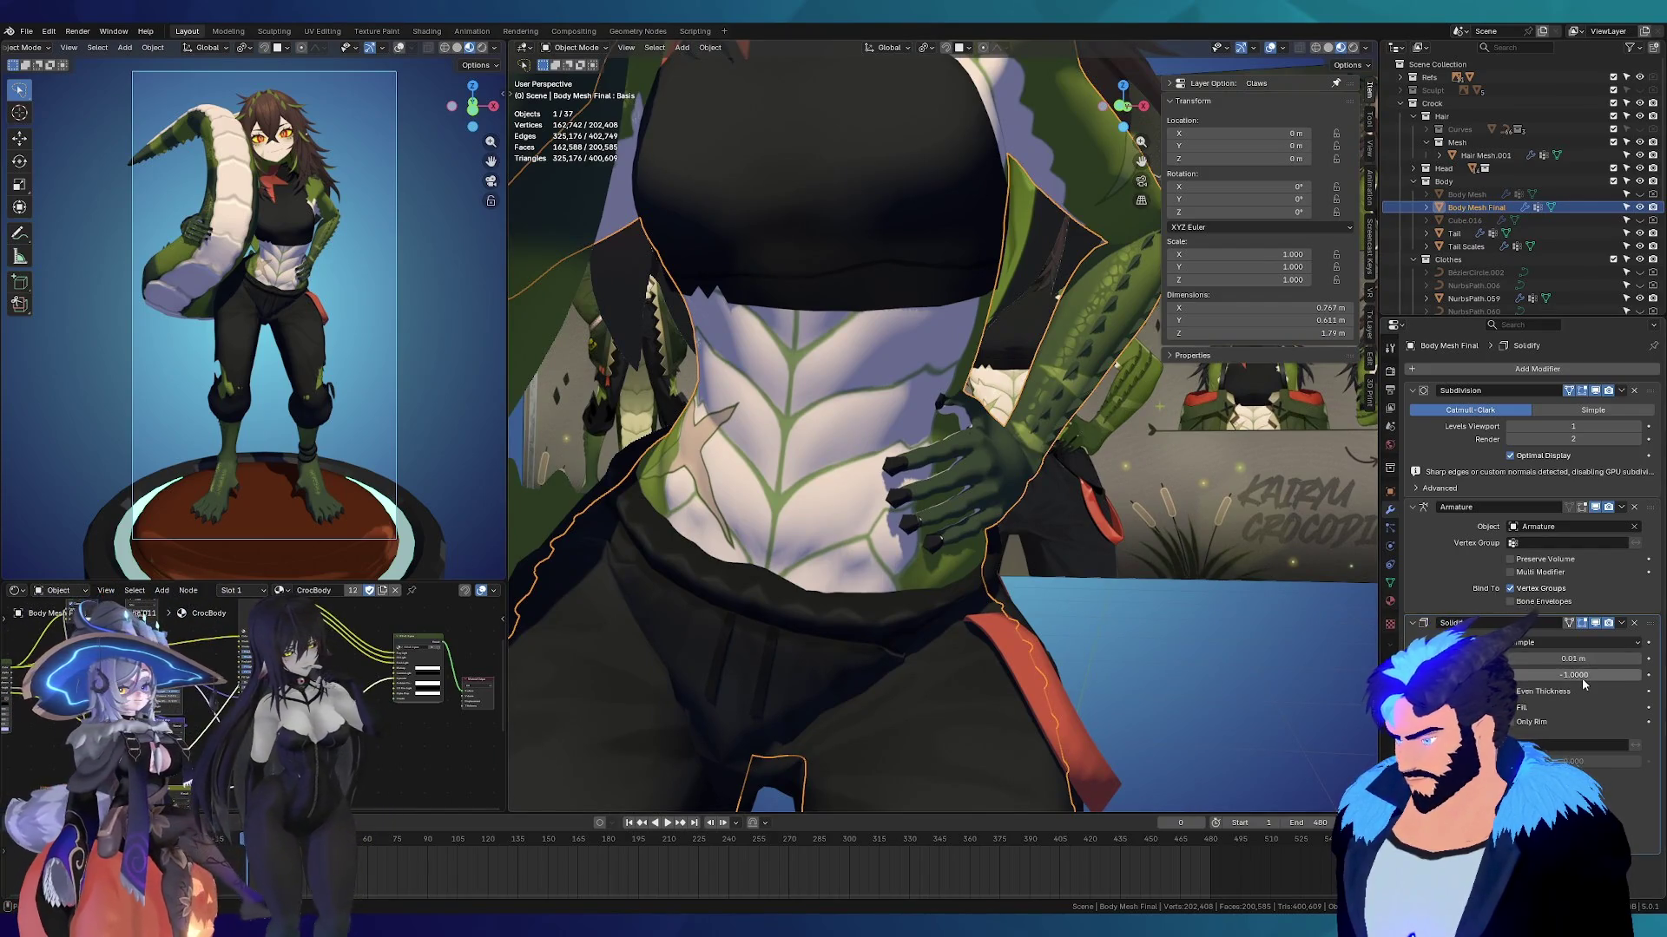
{"action": "type", "text": "-0.01"}
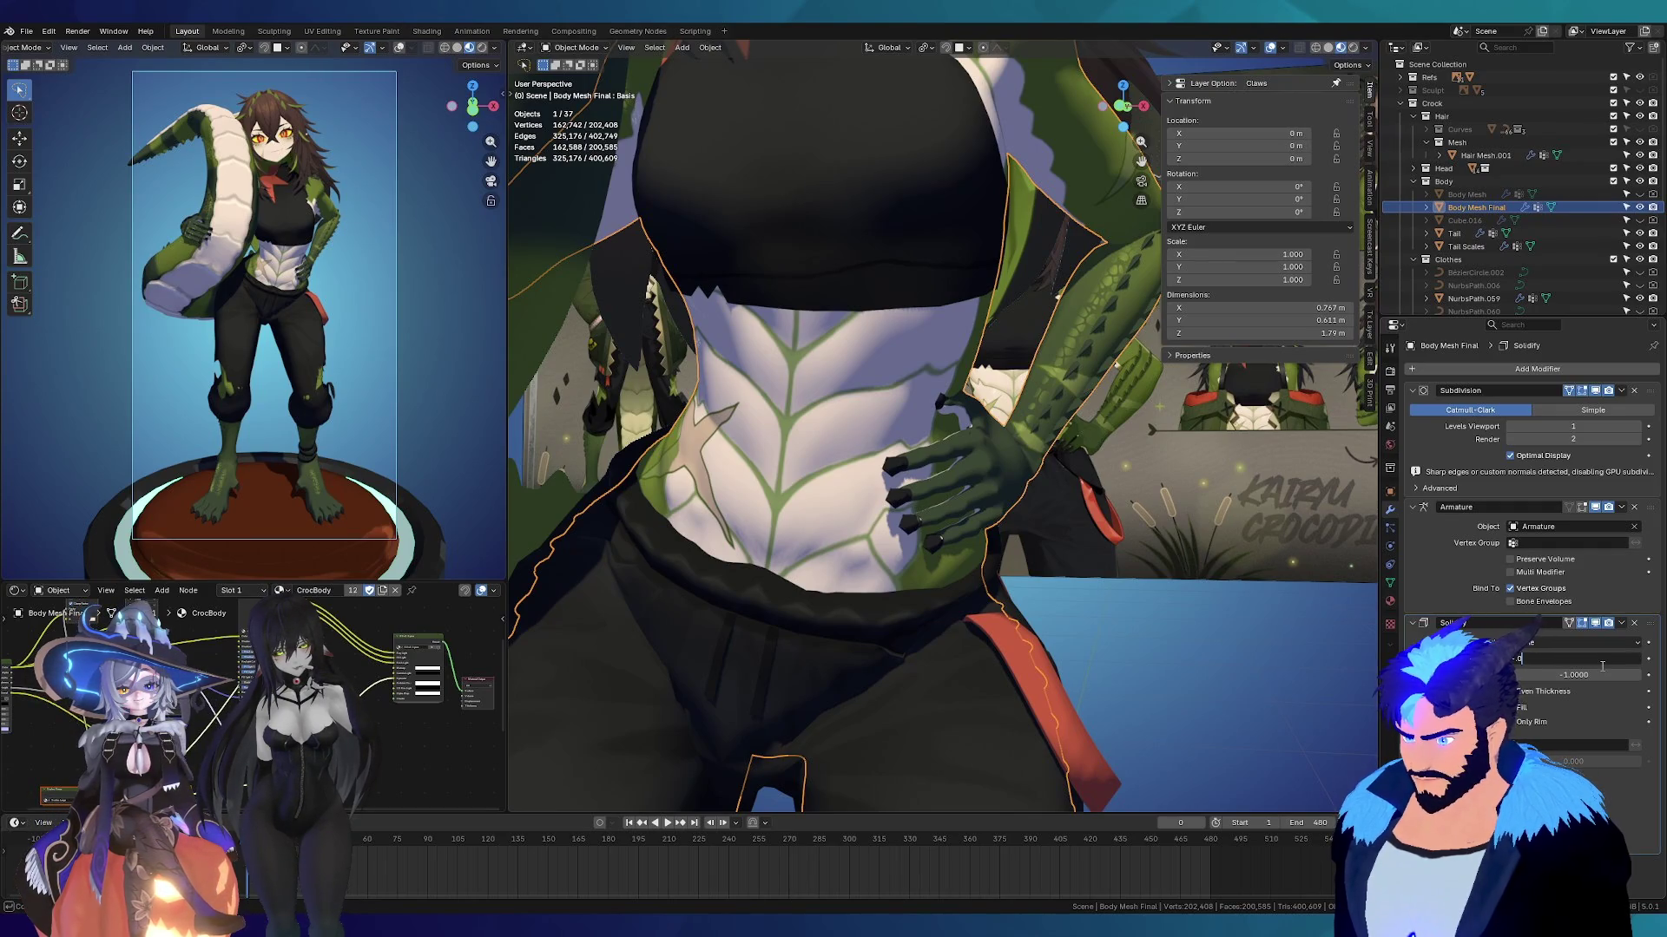
{"action": "key", "text": "Return"}
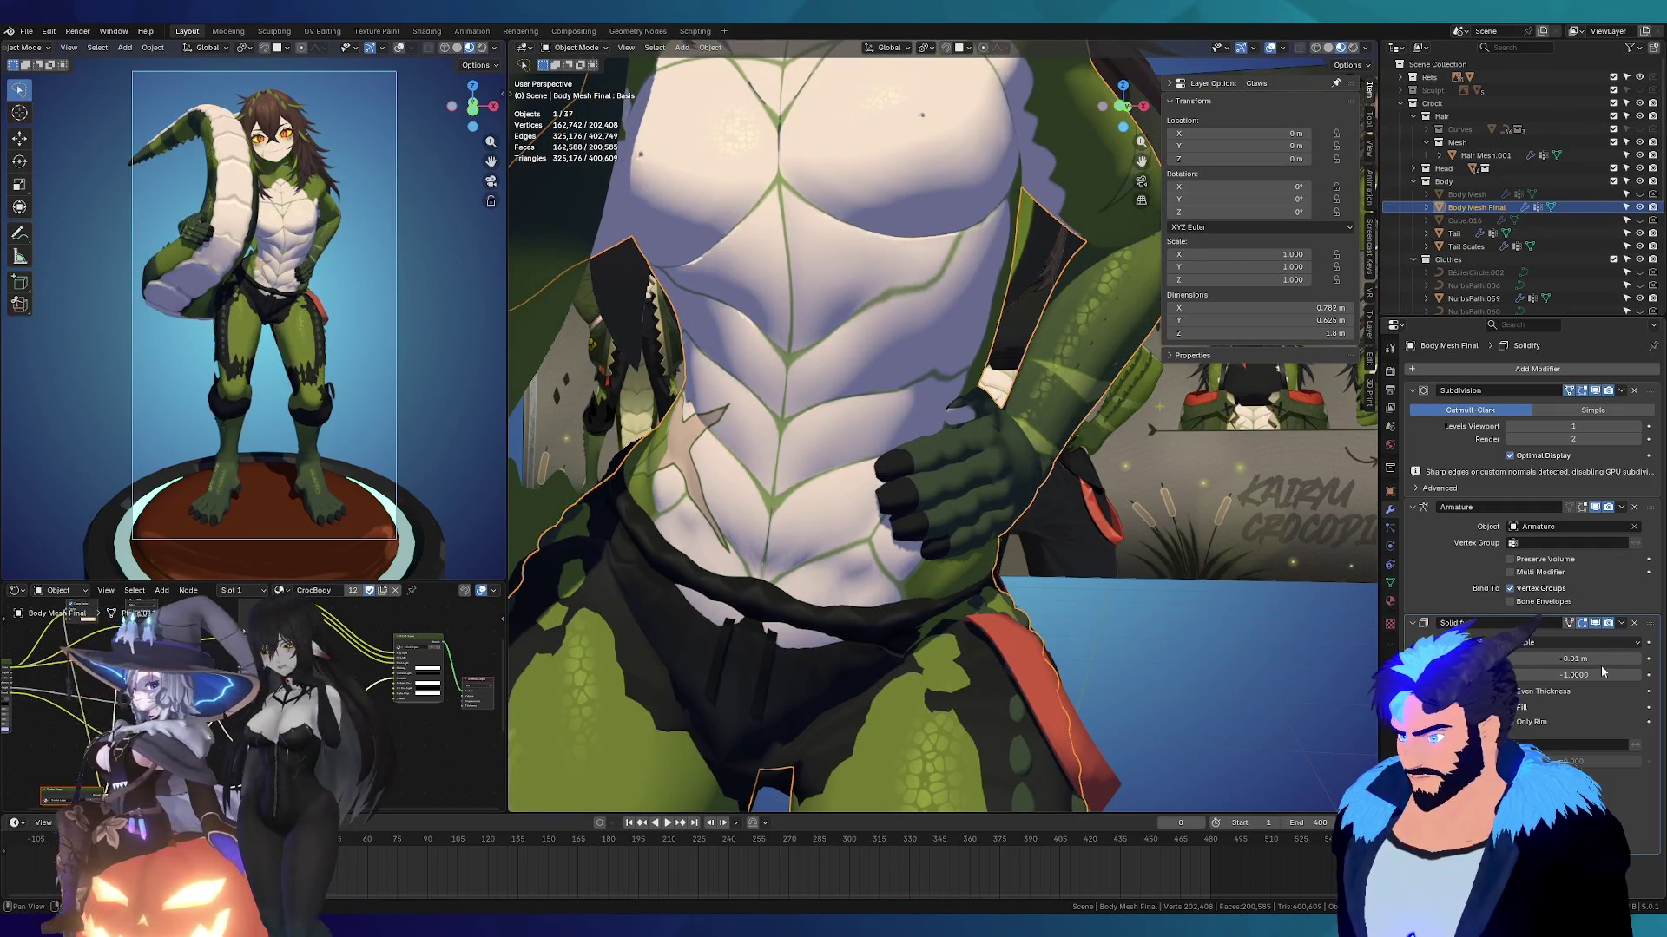
{"action": "key", "text": "ctrl+z"}
{"action": "scroll", "coordinate": [918, 566], "scroll_direction": "down", "scroll_amount": 5}
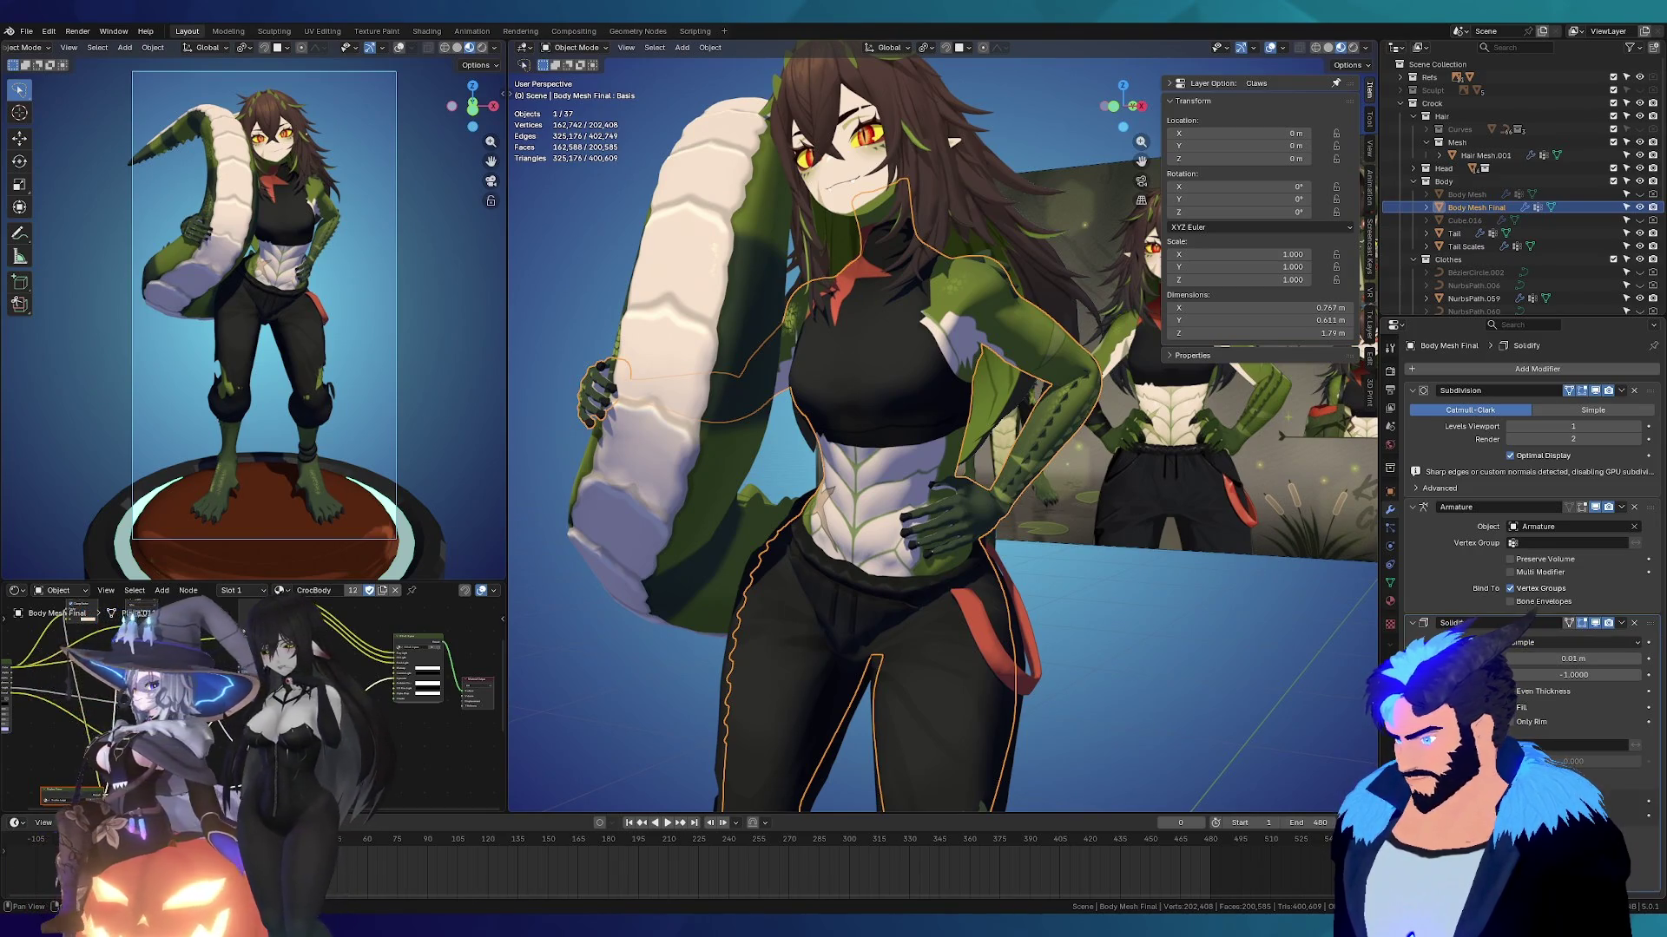
{"action": "scroll", "coordinate": [913, 530], "scroll_direction": "up", "scroll_amount": 2}
{"action": "scroll", "coordinate": [913, 530], "scroll_direction": "up", "scroll_amount": 3}
{"action": "mouse_move", "coordinate": [937, 524]}
{"action": "middle_mouse_down"}
{"action": "mouse_move", "coordinate": [1022, 504]}
{"action": "mouse_move", "coordinate": [978, 504]}
{"action": "middle_mouse_up"}
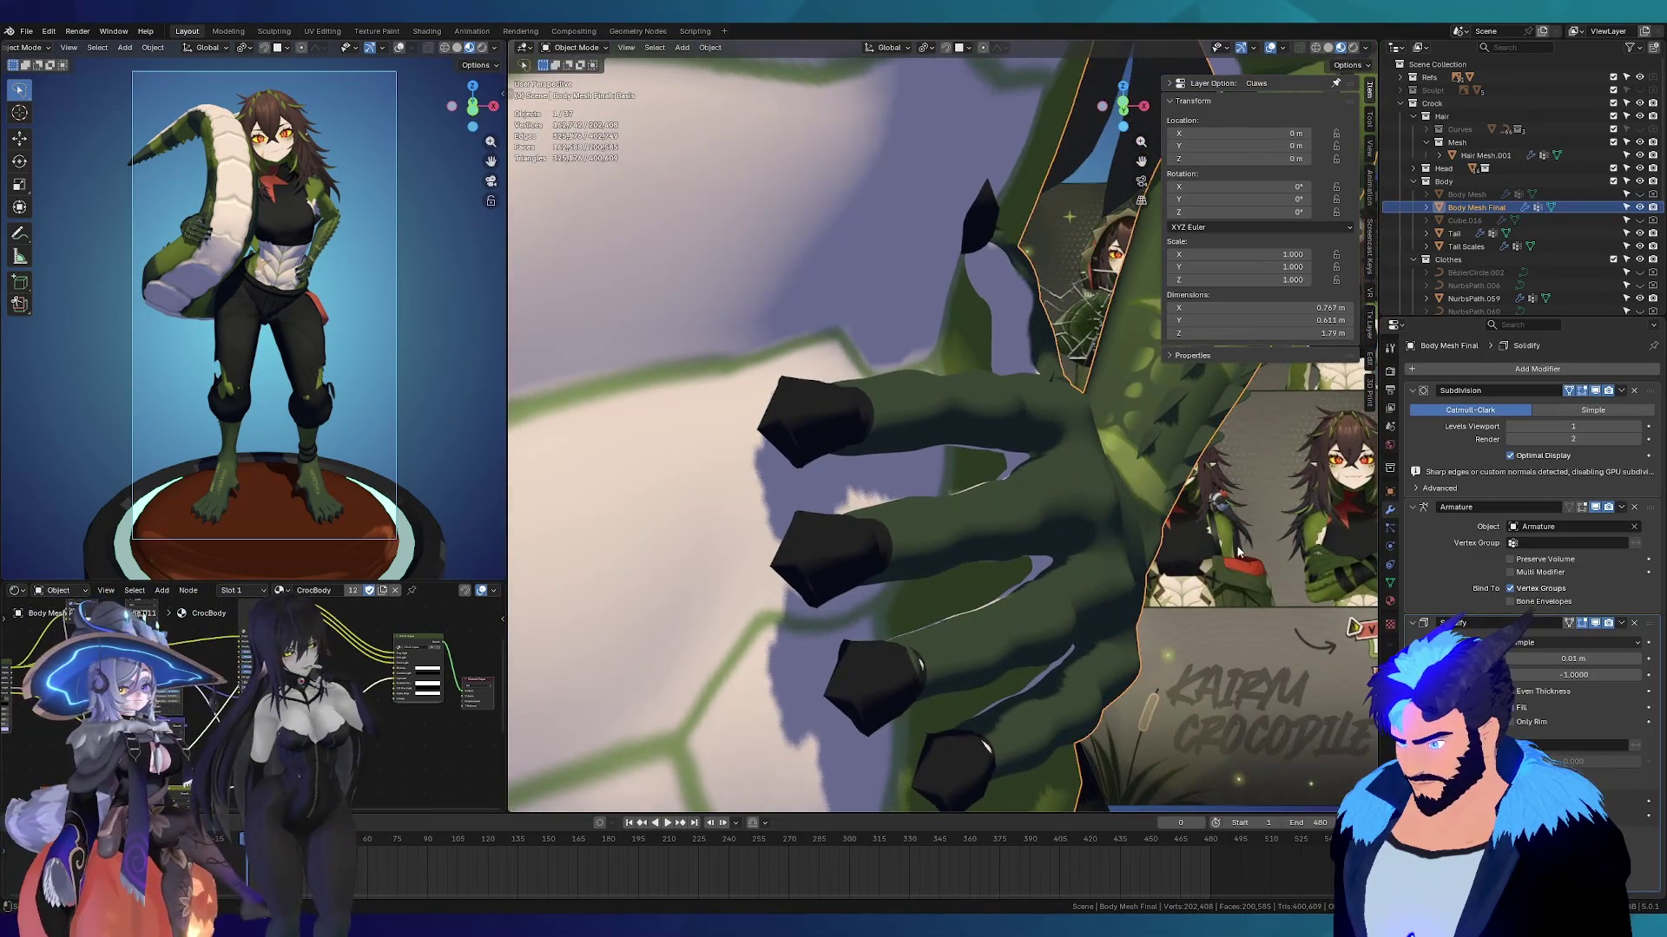
{"action": "mouse_move", "coordinate": [1573, 658]}
{"action": "left_mouse_down"}
{"action": "mouse_move", "coordinate": [1528, 658]}
{"action": "mouse_move", "coordinate": [1566, 658]}
{"action": "left_mouse_up"}
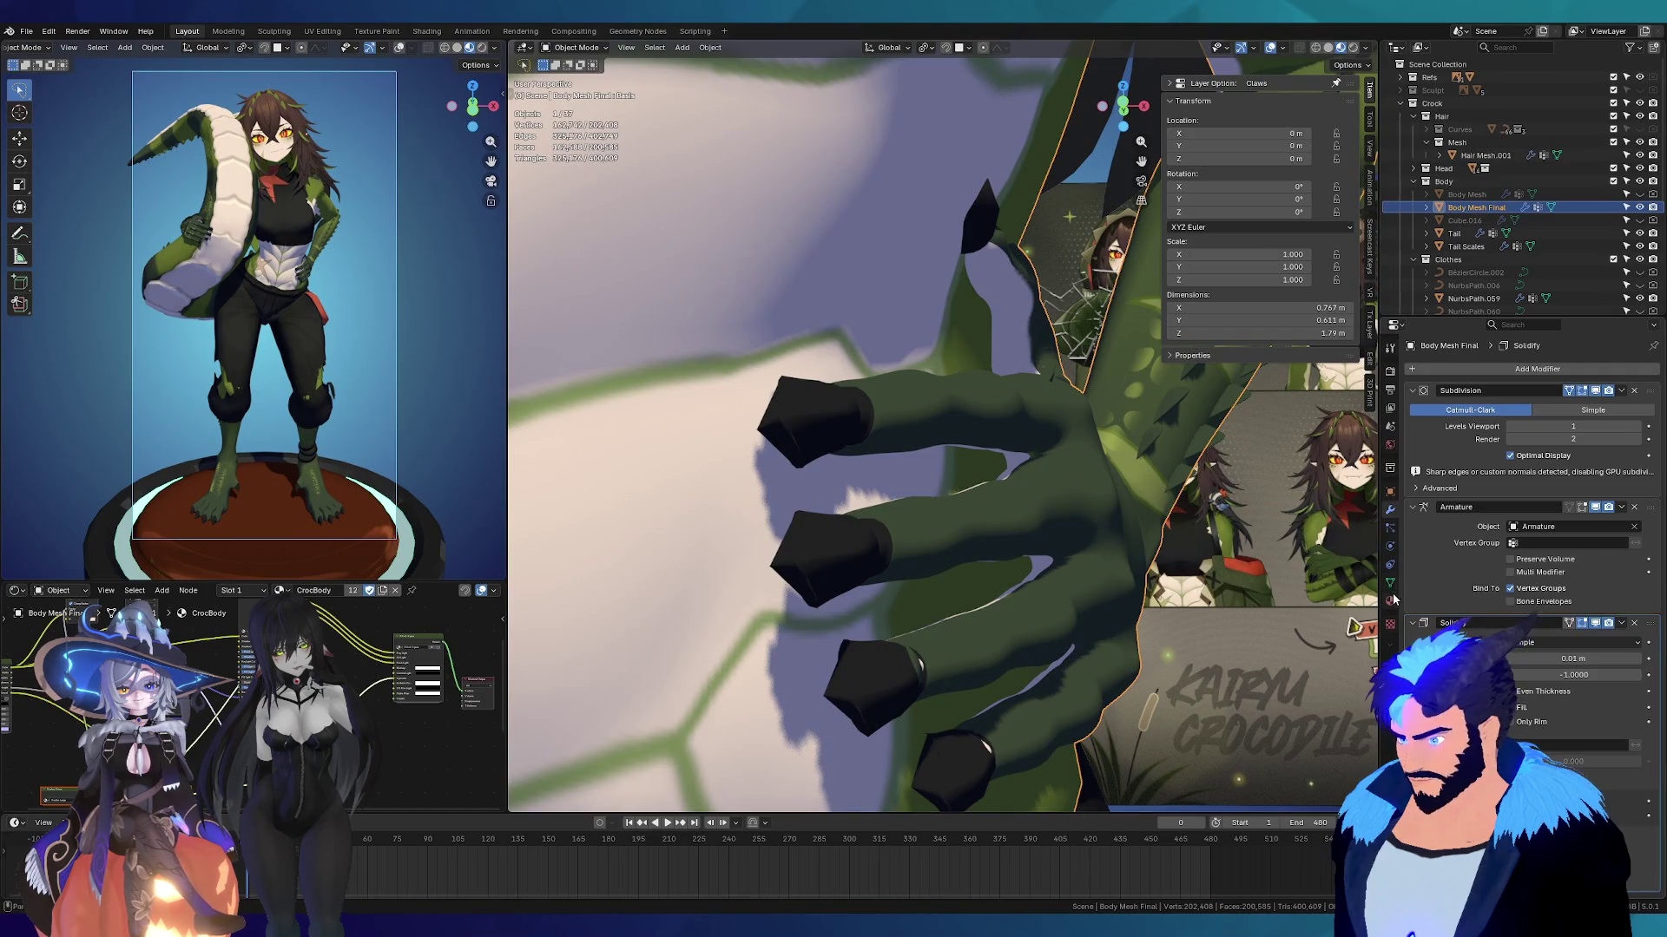
Step: Enable Backface Culling for Camera in the CrocBody material settings
{"action": "left_click", "coordinate": [1390, 624]}
{"action": "scroll", "coordinate": [1593, 548], "scroll_direction": "down", "scroll_amount": 5}
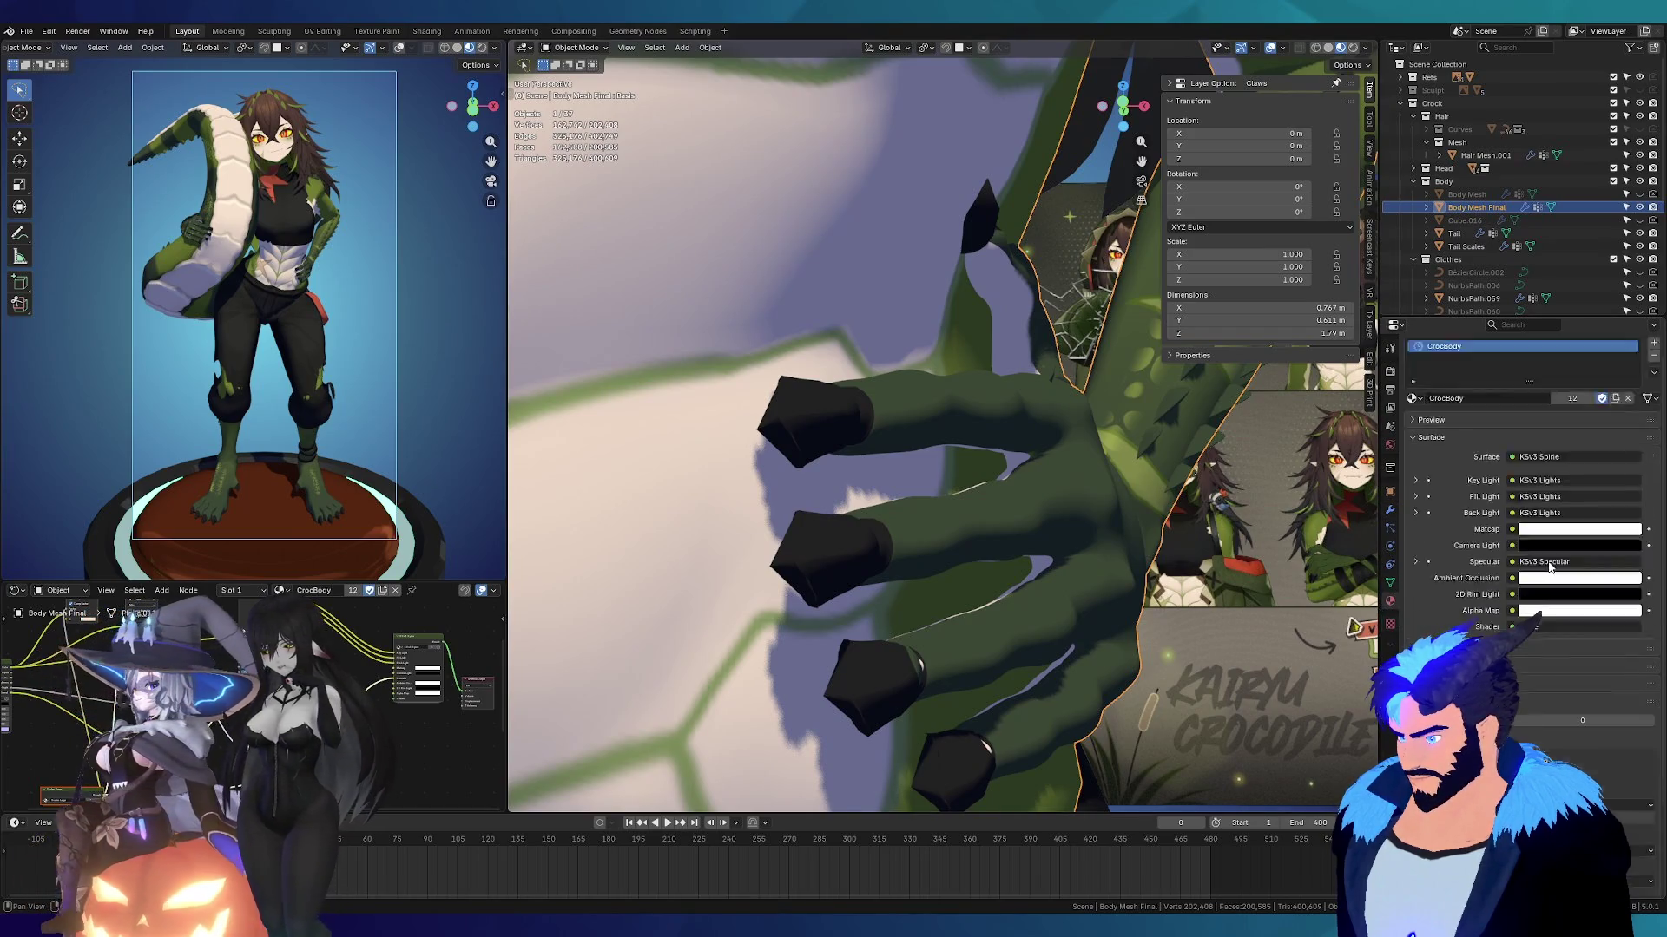
{"action": "left_click", "coordinate": [1534, 642]}
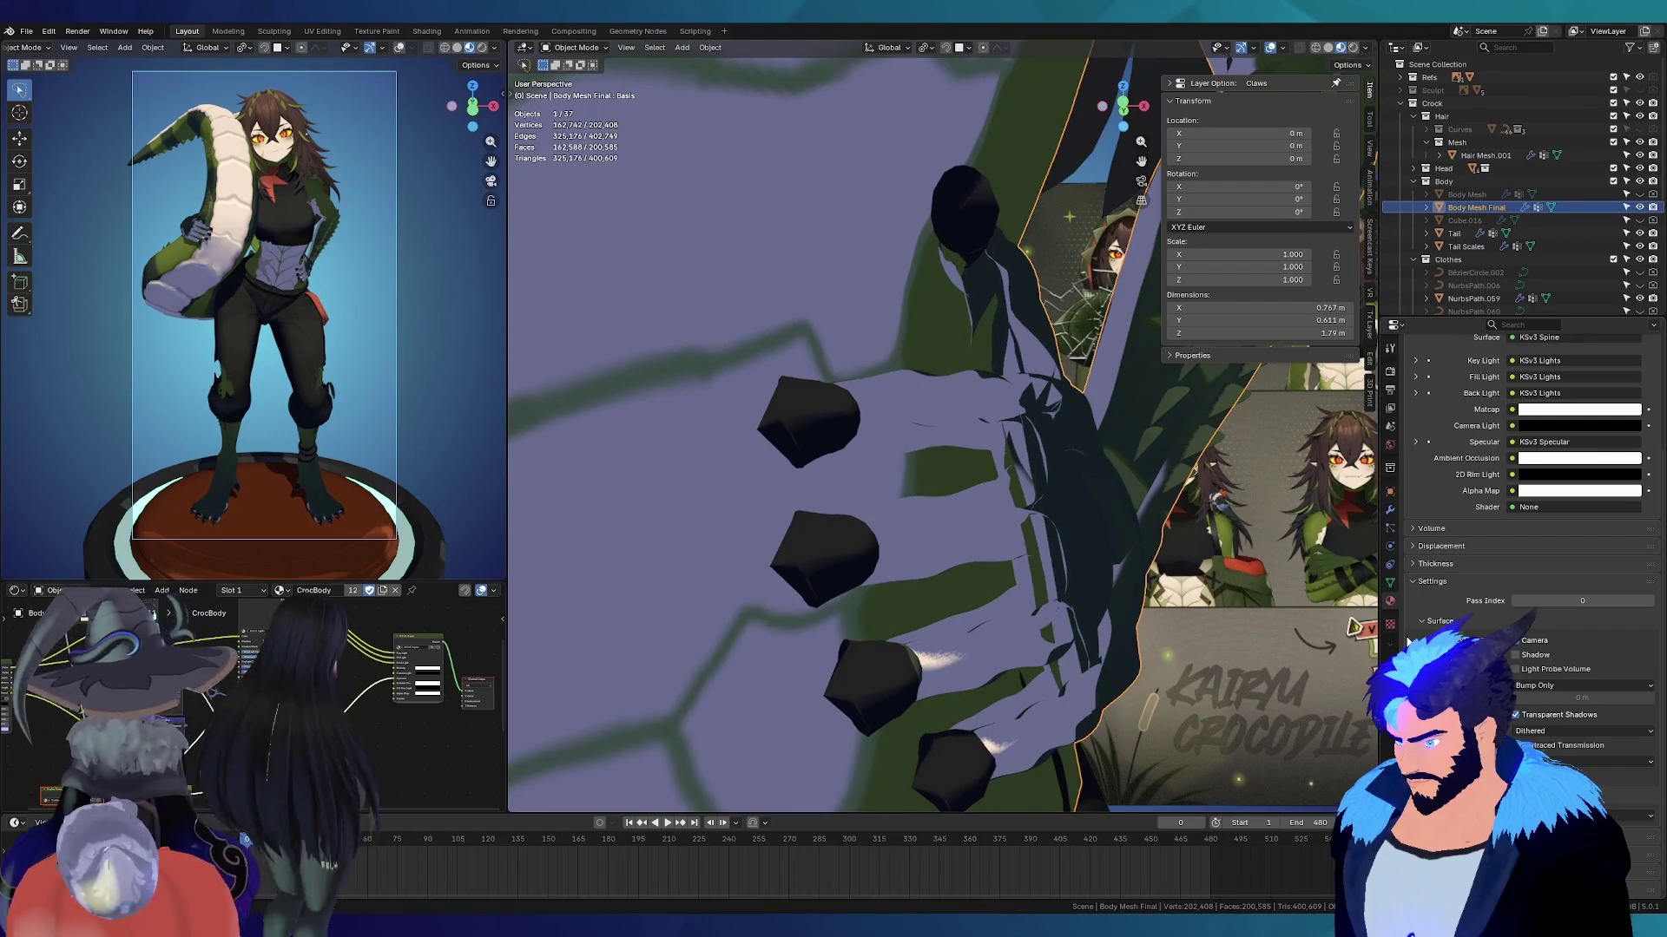
{"action": "mouse_move", "coordinate": [866, 505]}
{"action": "middle_mouse_down"}
{"action": "mouse_move", "coordinate": [842, 516]}
{"action": "mouse_move", "coordinate": [1087, 498]}
{"action": "mouse_move", "coordinate": [812, 466]}
{"action": "mouse_move", "coordinate": [819, 489]}
{"action": "mouse_move", "coordinate": [1033, 512]}
{"action": "mouse_move", "coordinate": [972, 508]}
{"action": "middle_mouse_up"}
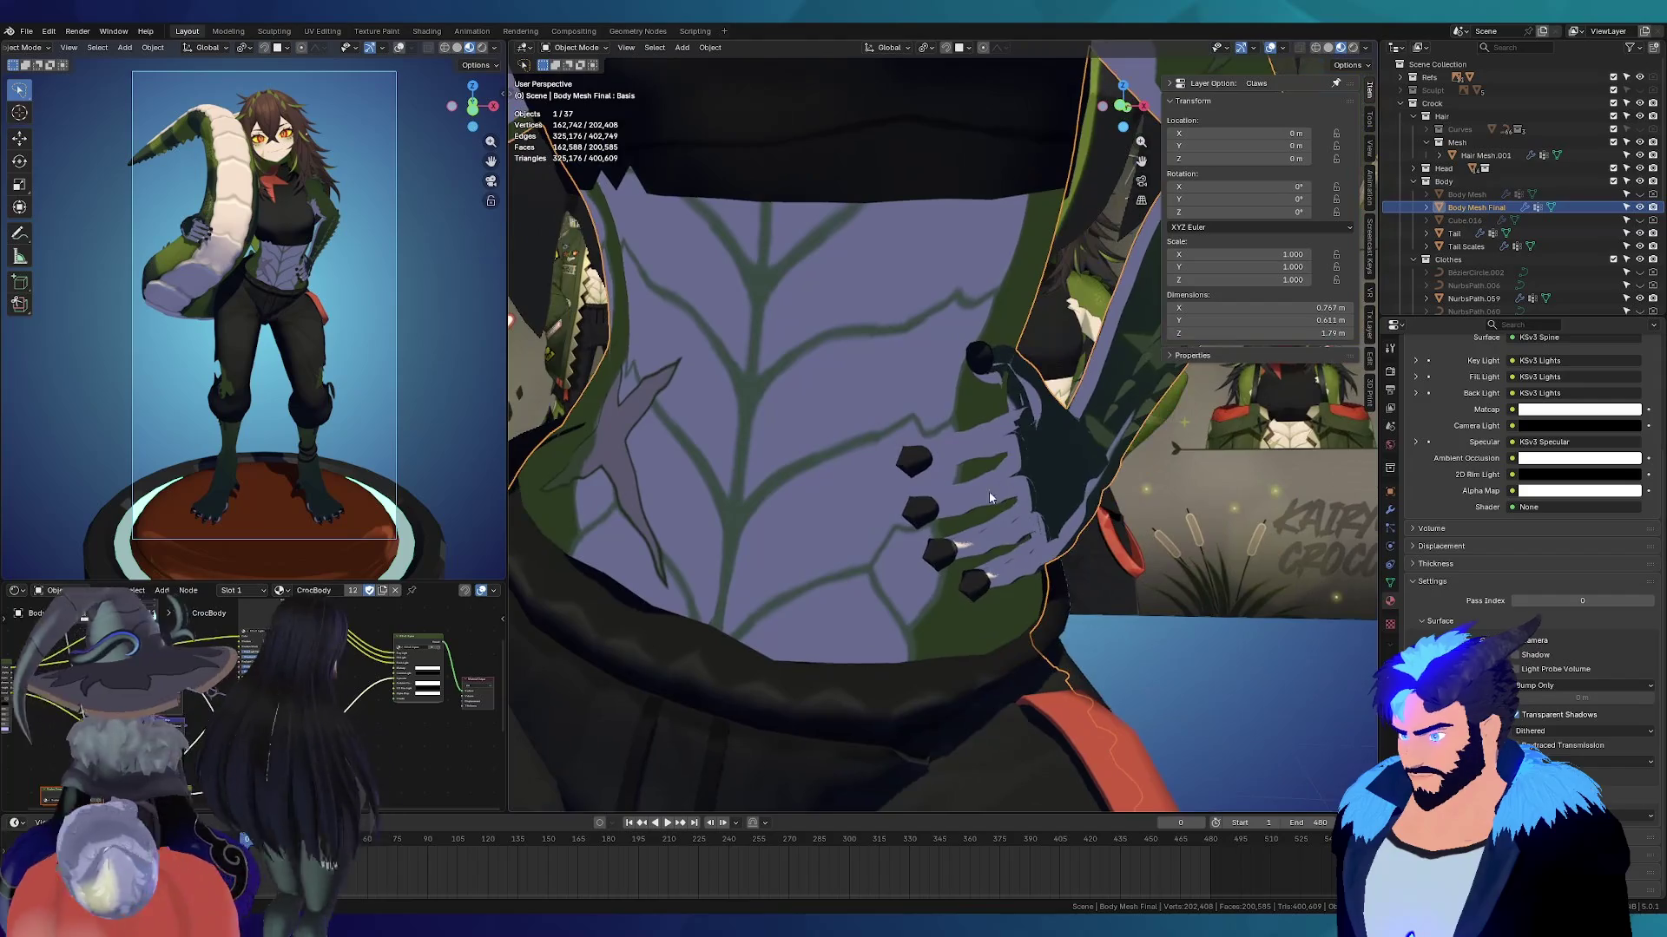
{"action": "left_click", "coordinate": [1390, 510]}
Step: Set the body's Solidify thickness to 0.001, raise it to 0.002 m, and return to the material settings
{"action": "left_click", "coordinate": [1607, 658]}
{"action": "type", "text": "0.001"}
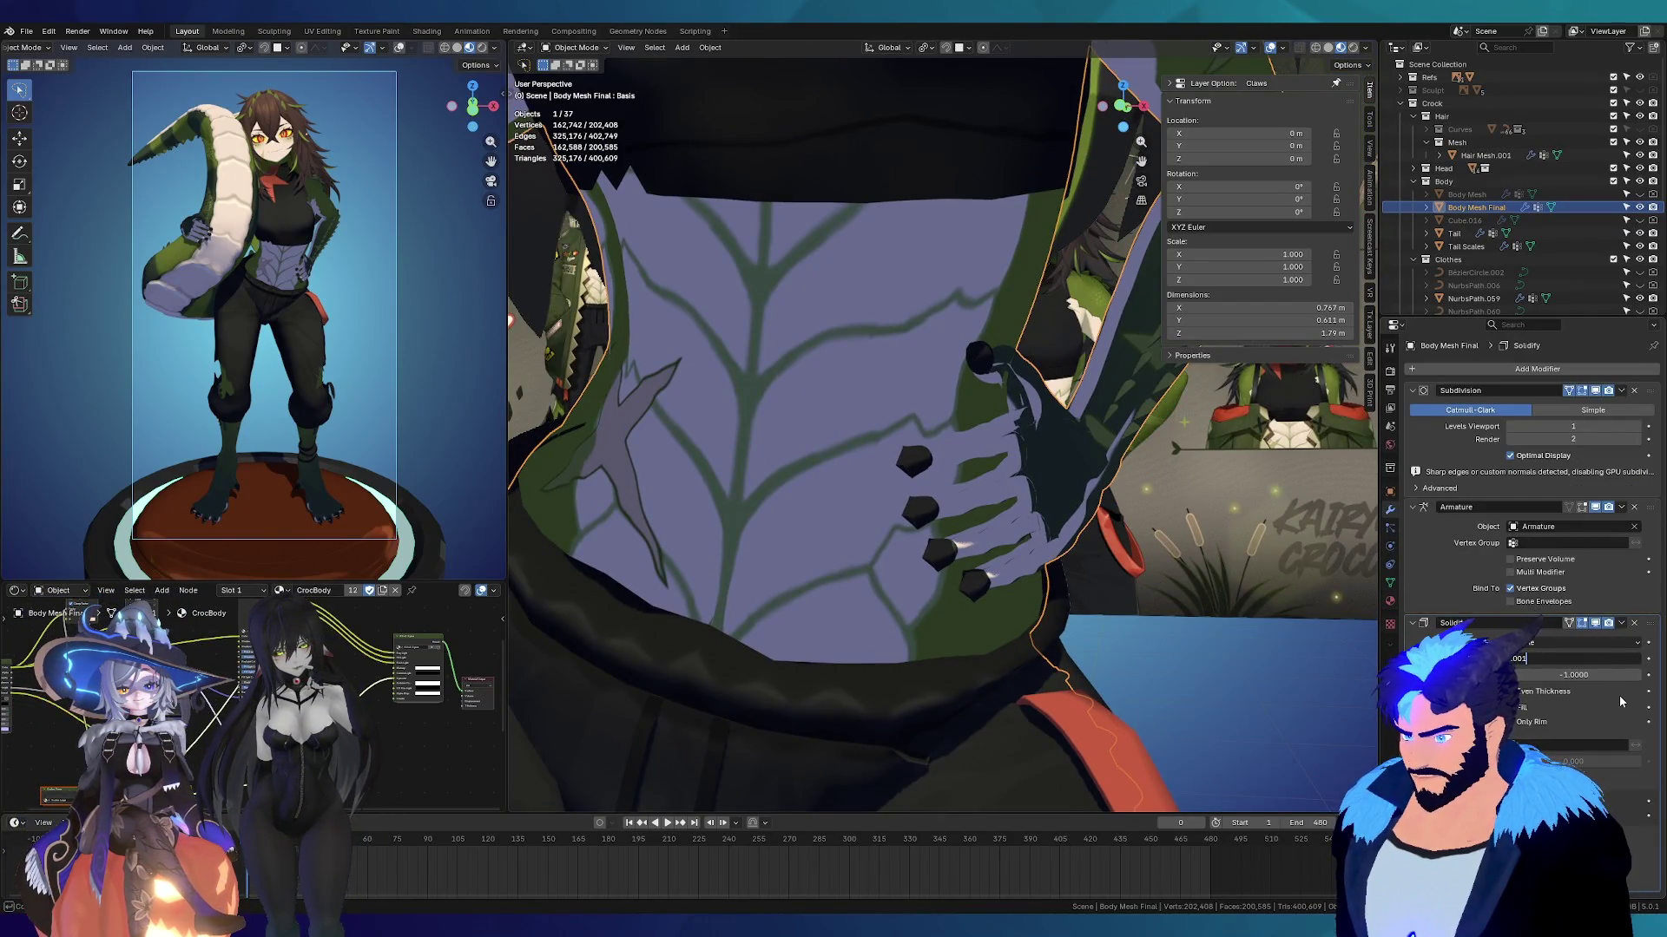
{"action": "key", "text": "Return"}
{"action": "scroll", "coordinate": [1028, 451], "scroll_direction": "up", "scroll_amount": 5}
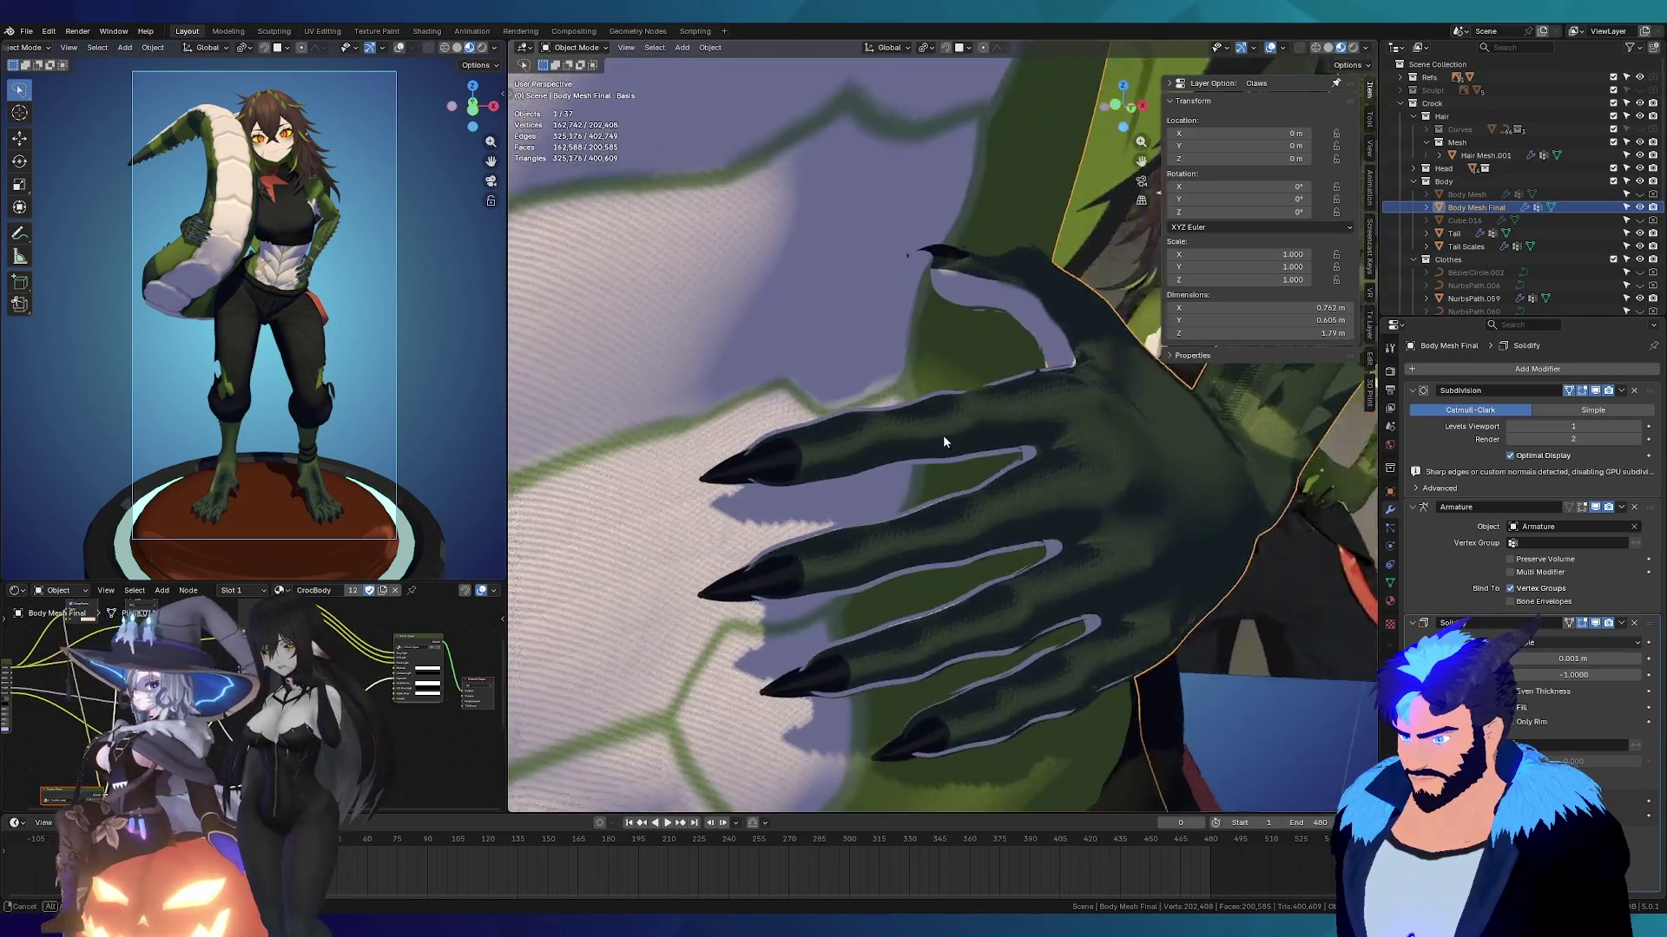
{"action": "mouse_move", "coordinate": [888, 431]}
{"action": "middle_mouse_down"}
{"action": "mouse_move", "coordinate": [827, 413]}
{"action": "mouse_move", "coordinate": [848, 387]}
{"action": "mouse_move", "coordinate": [949, 371]}
{"action": "mouse_move", "coordinate": [986, 397]}
{"action": "mouse_move", "coordinate": [1001, 482]}
{"action": "middle_mouse_up"}
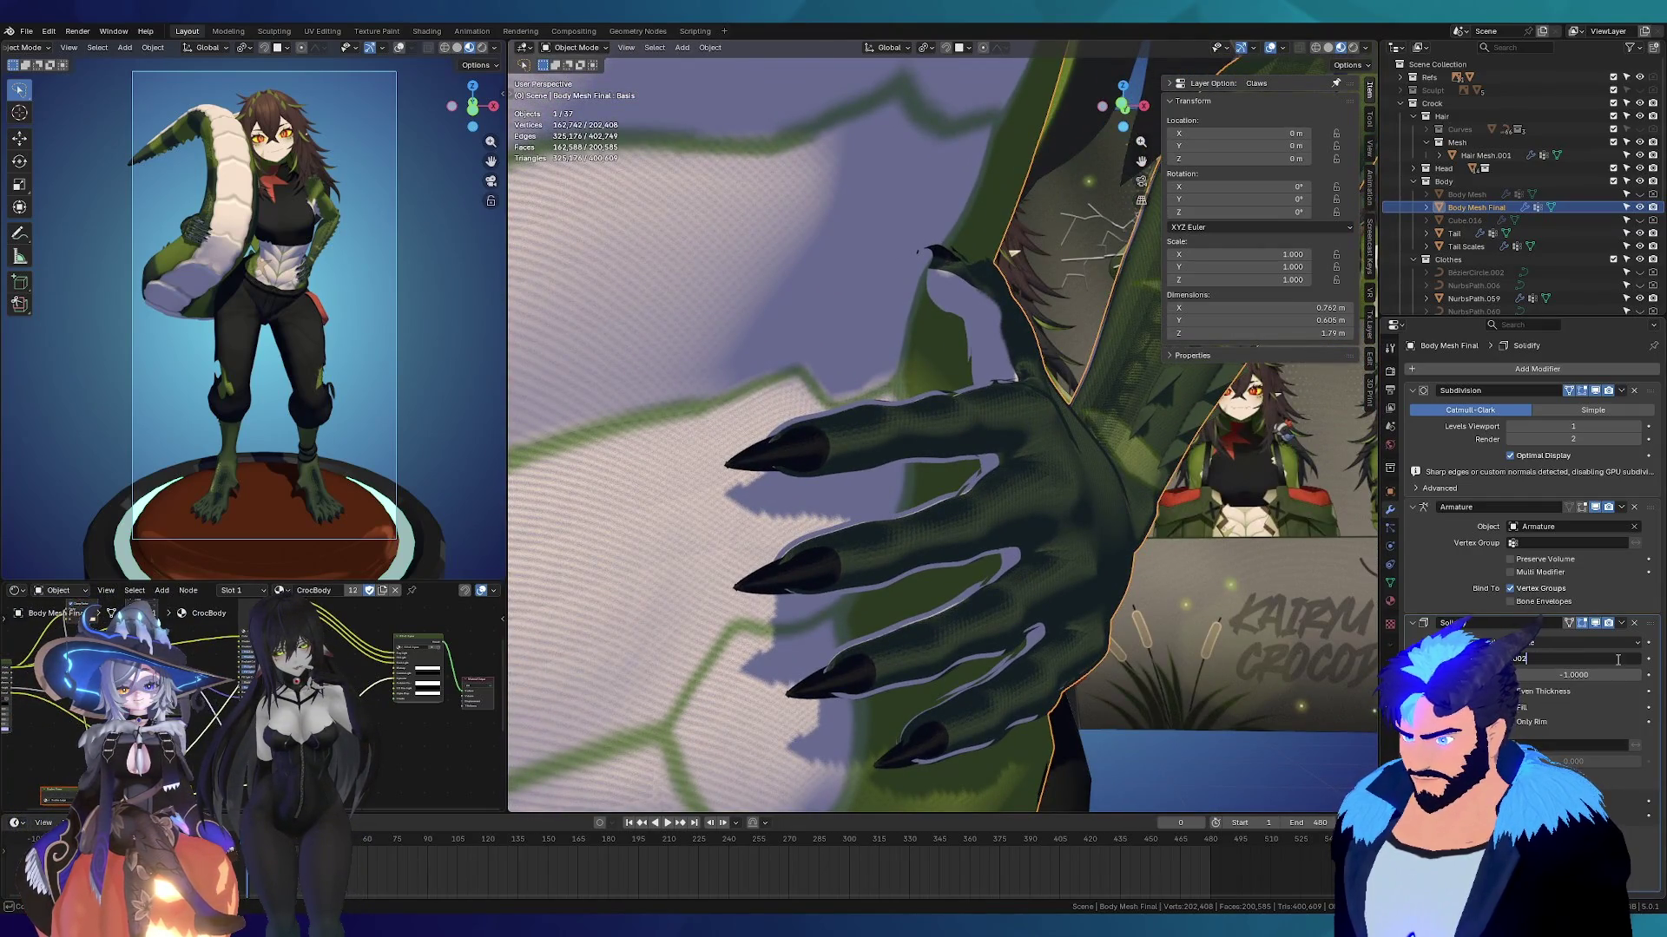
{"action": "left_click_drag", "start_coordinate": [1606, 659], "coordinate": [1616, 659]}
{"action": "mouse_move", "coordinate": [998, 521]}
{"action": "middle_mouse_down"}
{"action": "mouse_move", "coordinate": [937, 504]}
{"action": "mouse_move", "coordinate": [922, 521]}
{"action": "mouse_move", "coordinate": [981, 529]}
{"action": "mouse_move", "coordinate": [927, 542]}
{"action": "middle_mouse_up"}
{"action": "scroll", "coordinate": [922, 521], "scroll_direction": "down", "scroll_amount": 3}
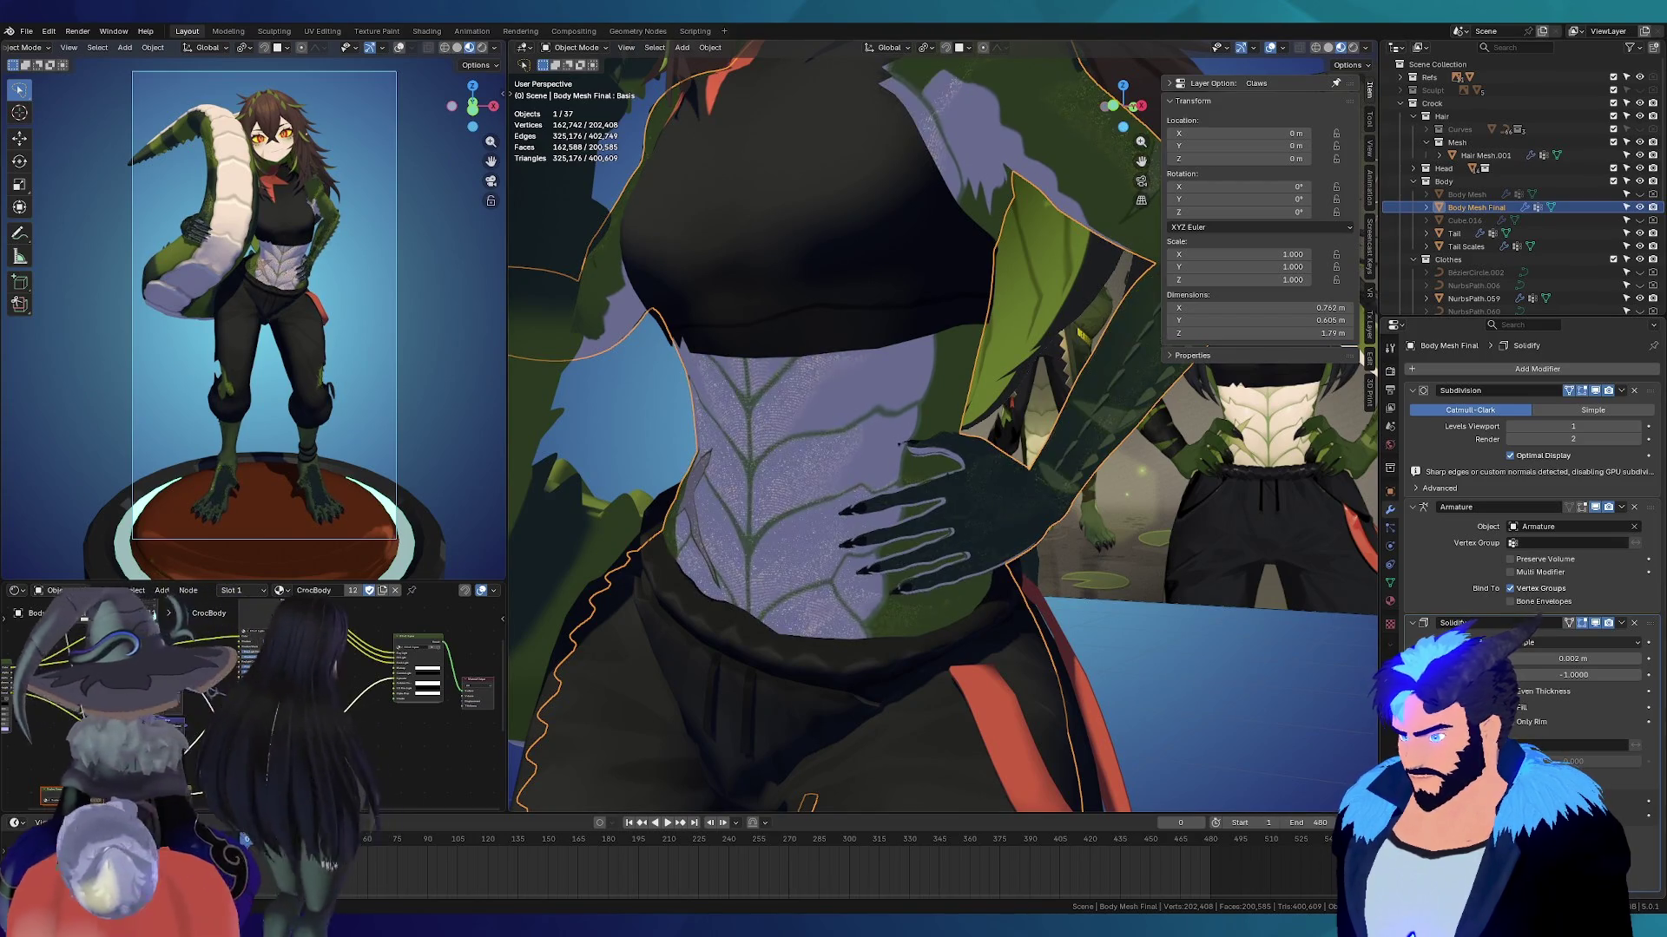
{"action": "scroll", "coordinate": [946, 491], "scroll_direction": "up", "scroll_amount": 5}
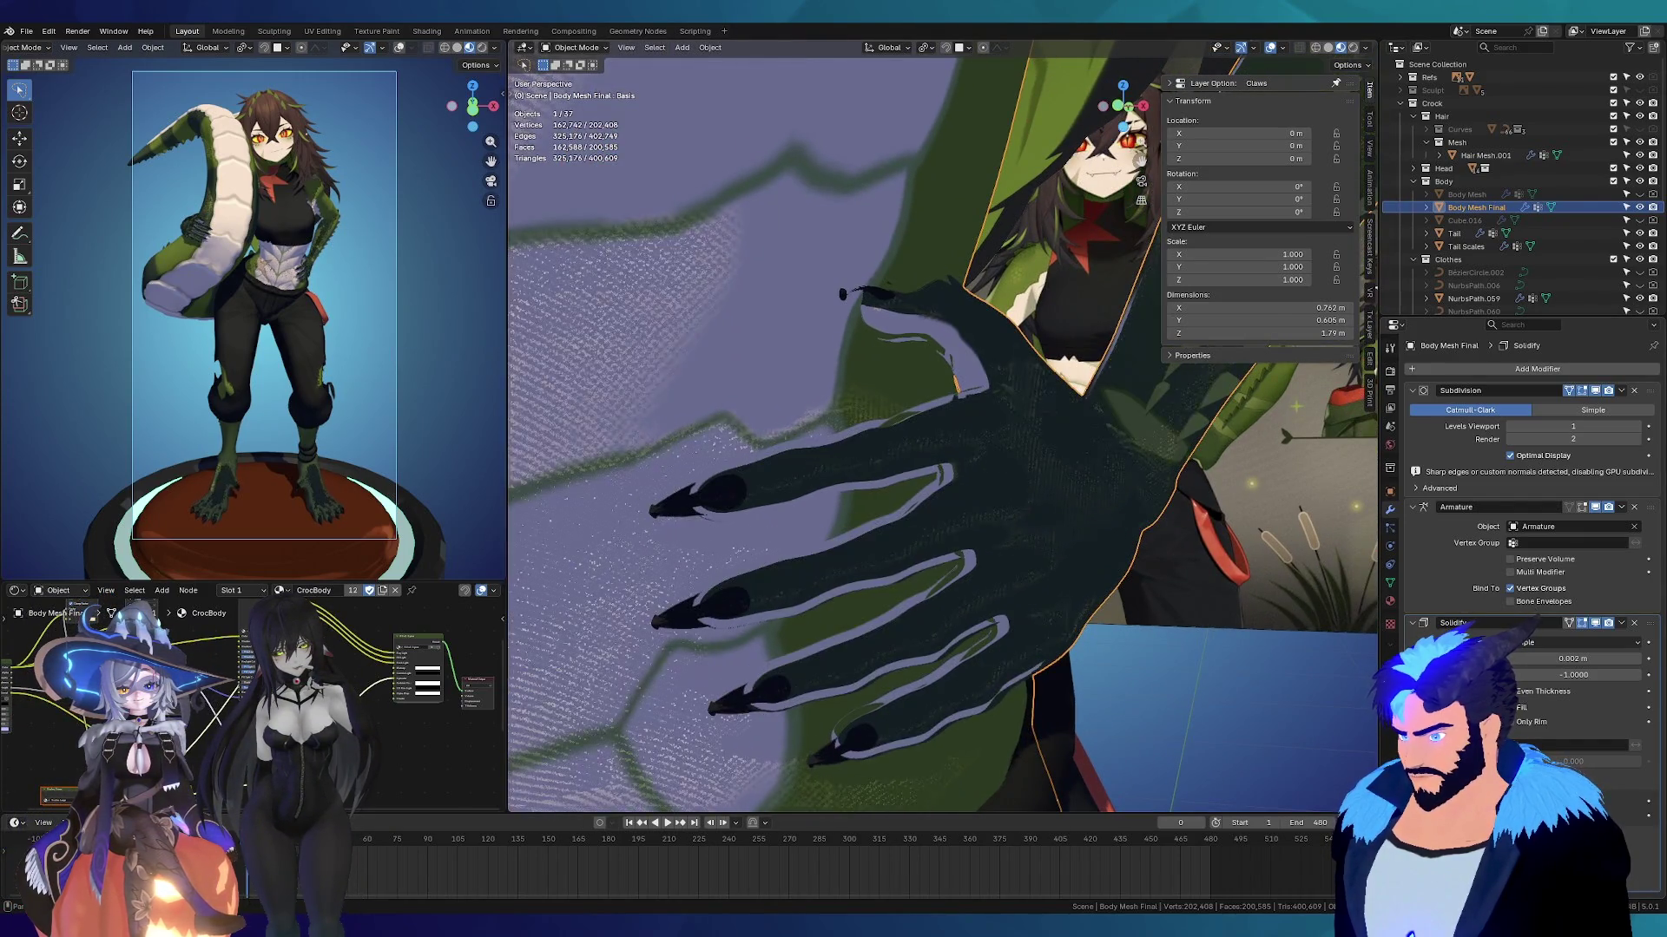
{"action": "mouse_move", "coordinate": [972, 538]}
{"action": "middle_mouse_down"}
{"action": "mouse_move", "coordinate": [855, 497]}
{"action": "mouse_move", "coordinate": [963, 554]}
{"action": "middle_mouse_up"}
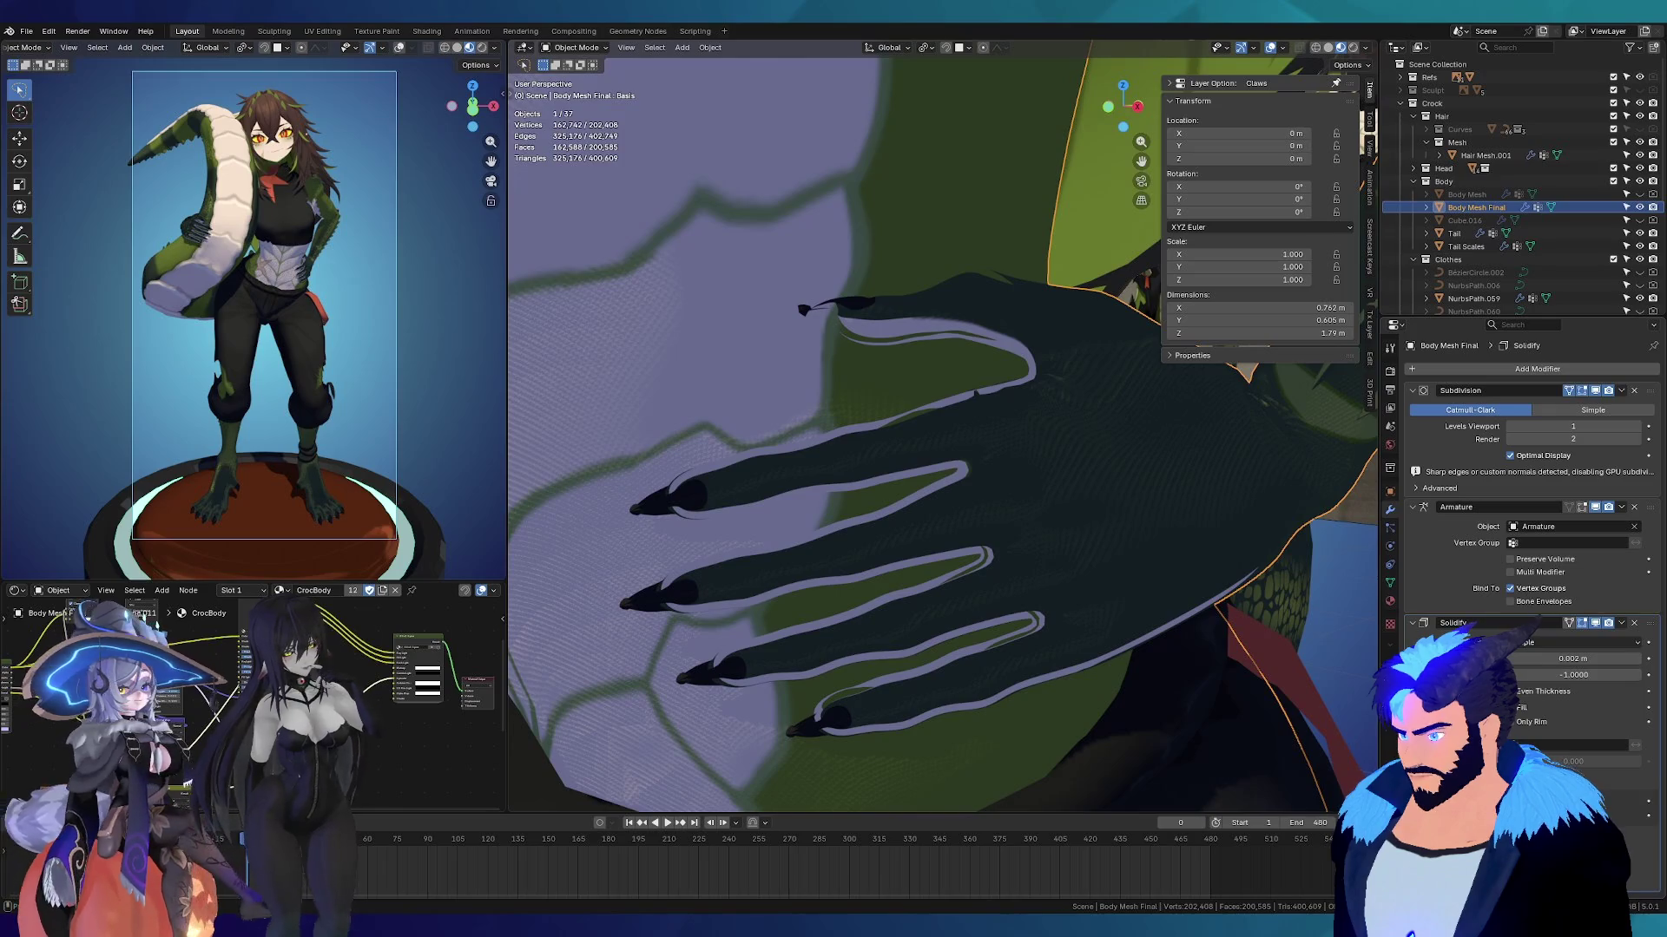
{"action": "left_click", "coordinate": [1391, 602]}
{"action": "scroll", "coordinate": [1526, 642], "scroll_direction": "down", "scroll_amount": 2}
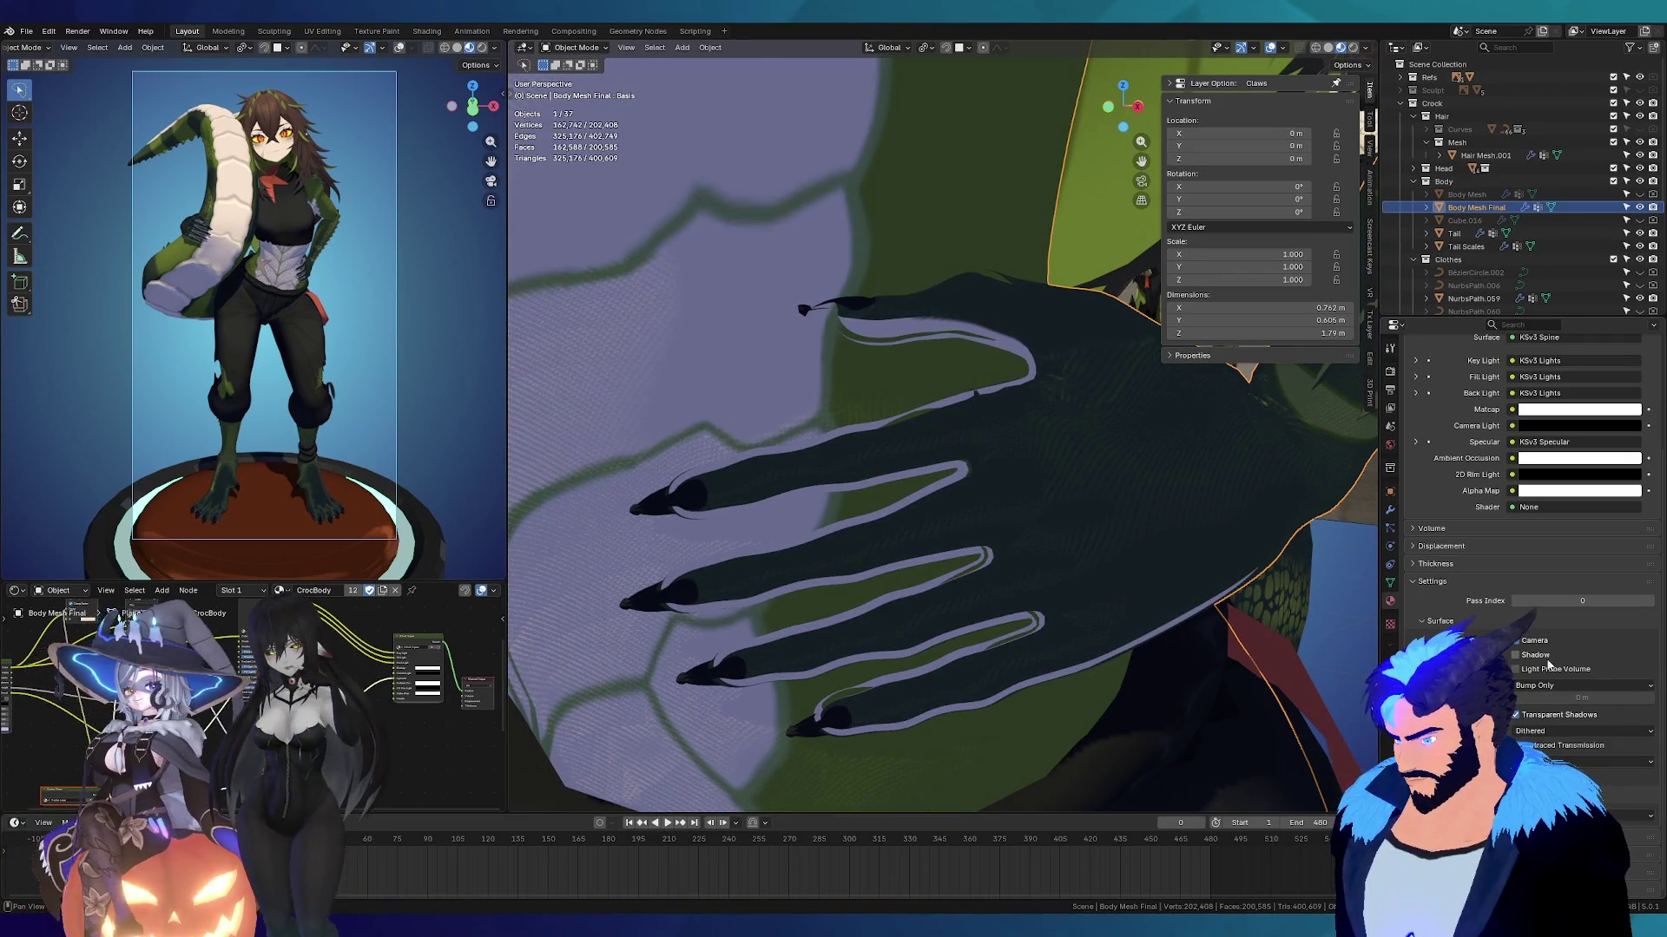
Step: Enable Backface Culling for Shadow on the CrocBody material
{"action": "left_click", "coordinate": [1541, 657]}
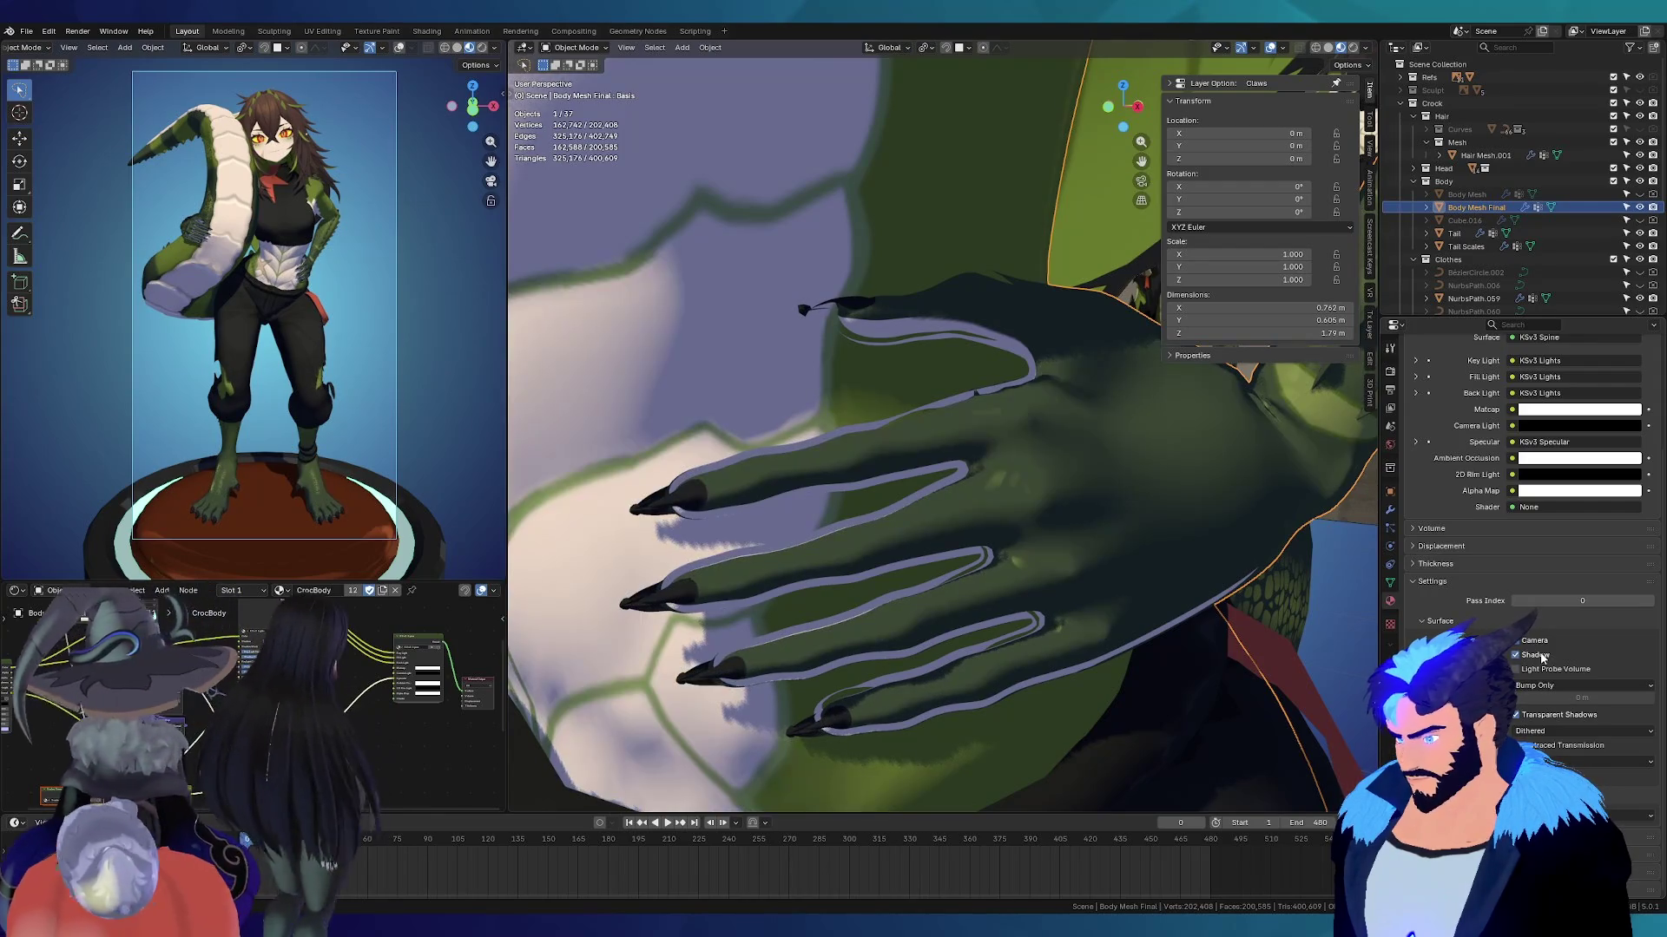
{"action": "scroll", "coordinate": [944, 551], "scroll_direction": "down", "scroll_amount": 5}
{"action": "mouse_move", "coordinate": [945, 551]}
{"action": "middle_mouse_down"}
{"action": "mouse_move", "coordinate": [1012, 540]}
{"action": "mouse_move", "coordinate": [946, 539]}
{"action": "middle_mouse_up"}
{"action": "scroll", "coordinate": [840, 550], "scroll_direction": "up", "scroll_amount": 5}
{"action": "scroll", "coordinate": [819, 502], "scroll_direction": "up", "scroll_amount": 5}
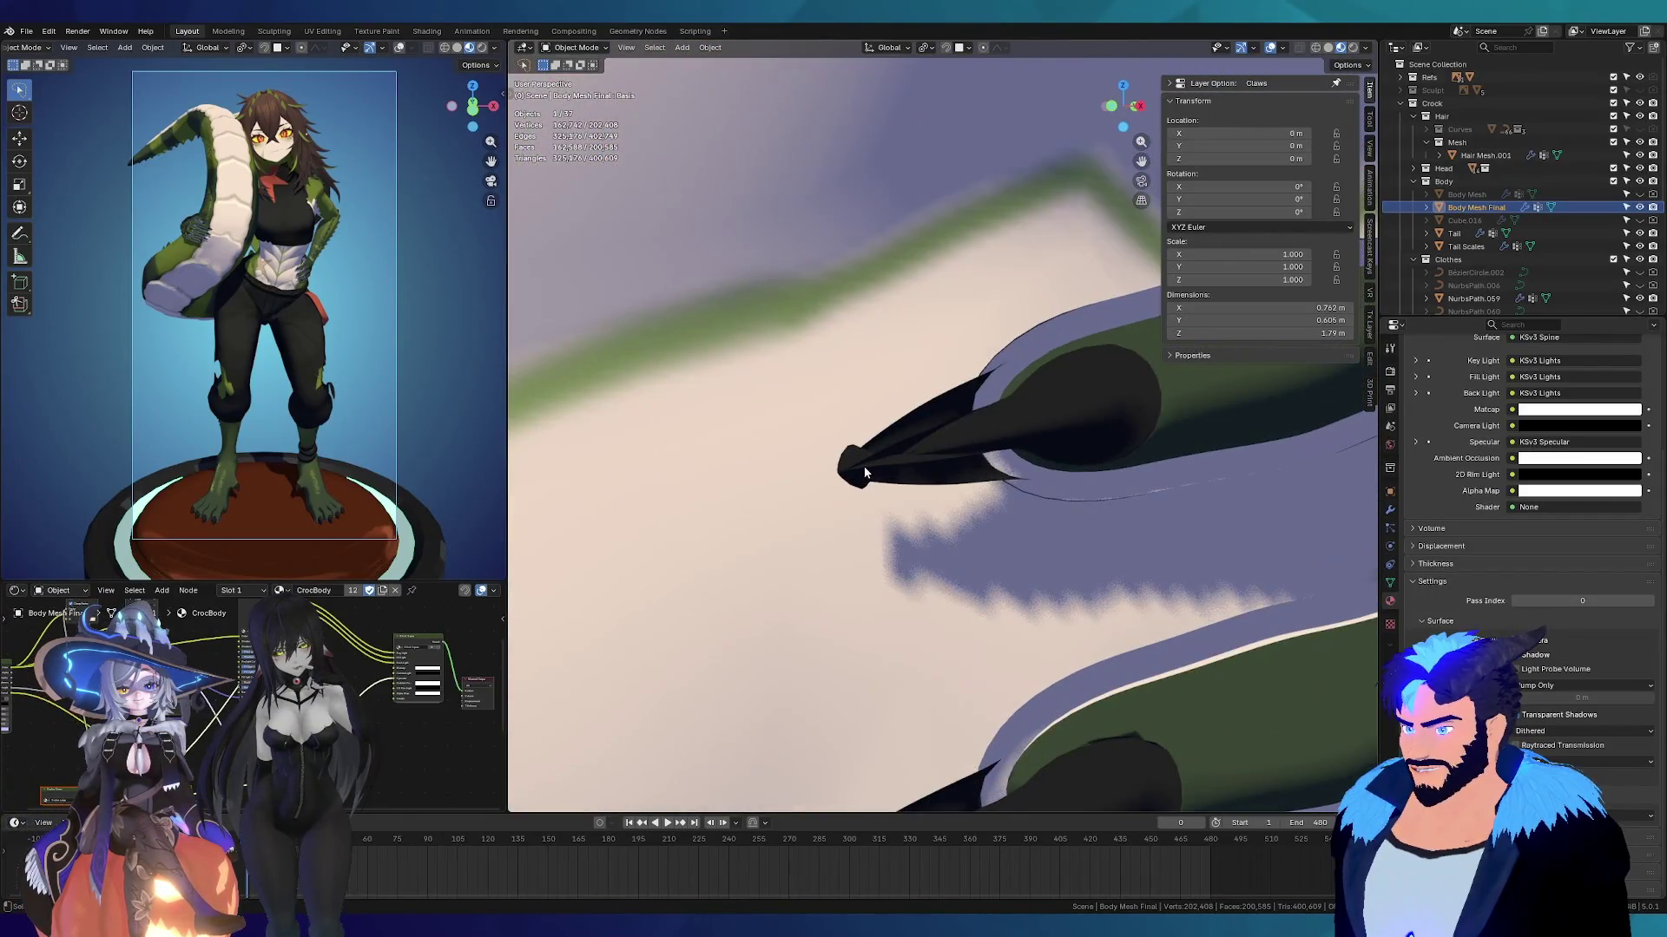
Step: Orbit and zoom around the clawed finger to inspect its thin lavender outline shell
{"action": "mouse_move", "coordinate": [918, 441]}
{"action": "middle_mouse_down"}
{"action": "mouse_move", "coordinate": [864, 473]}
{"action": "mouse_move", "coordinate": [934, 463]}
{"action": "mouse_move", "coordinate": [940, 482]}
{"action": "middle_mouse_up"}
{"action": "scroll", "coordinate": [852, 479], "scroll_direction": "down", "scroll_amount": 3}
{"action": "scroll", "coordinate": [853, 478], "scroll_direction": "down", "scroll_amount": 6}
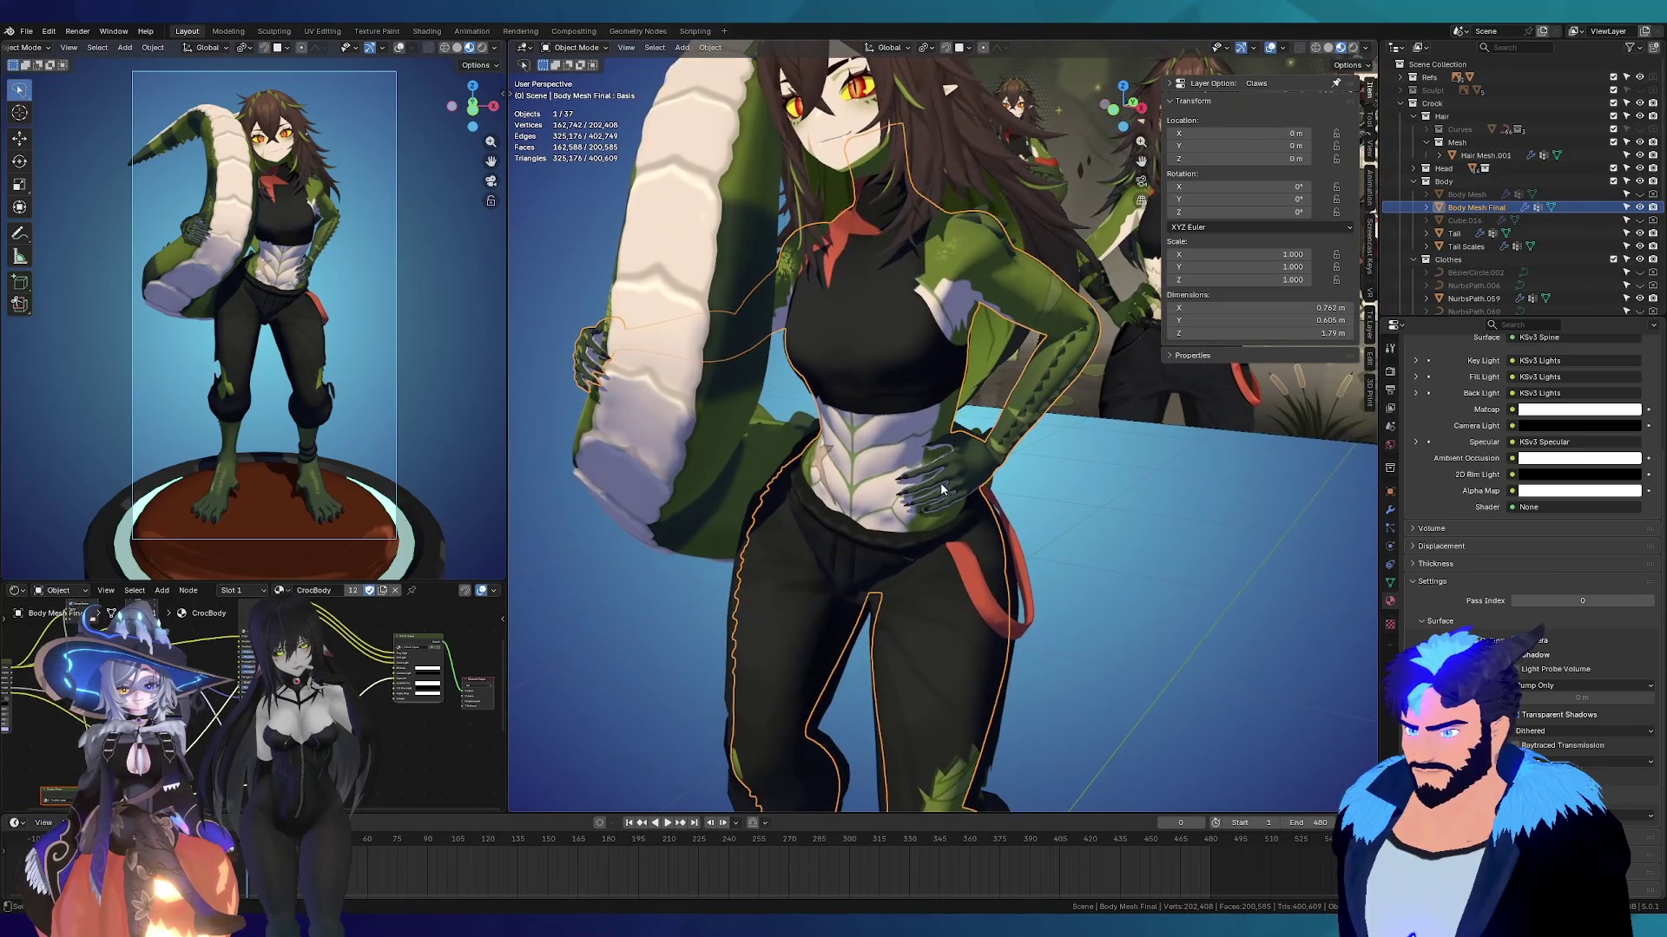
{"action": "scroll", "coordinate": [898, 376], "scroll_direction": "up", "scroll_amount": 5}
{"action": "mouse_move", "coordinate": [832, 357]}
{"action": "middle_mouse_down"}
{"action": "mouse_move", "coordinate": [811, 347]}
{"action": "mouse_move", "coordinate": [889, 345]}
{"action": "middle_mouse_up"}
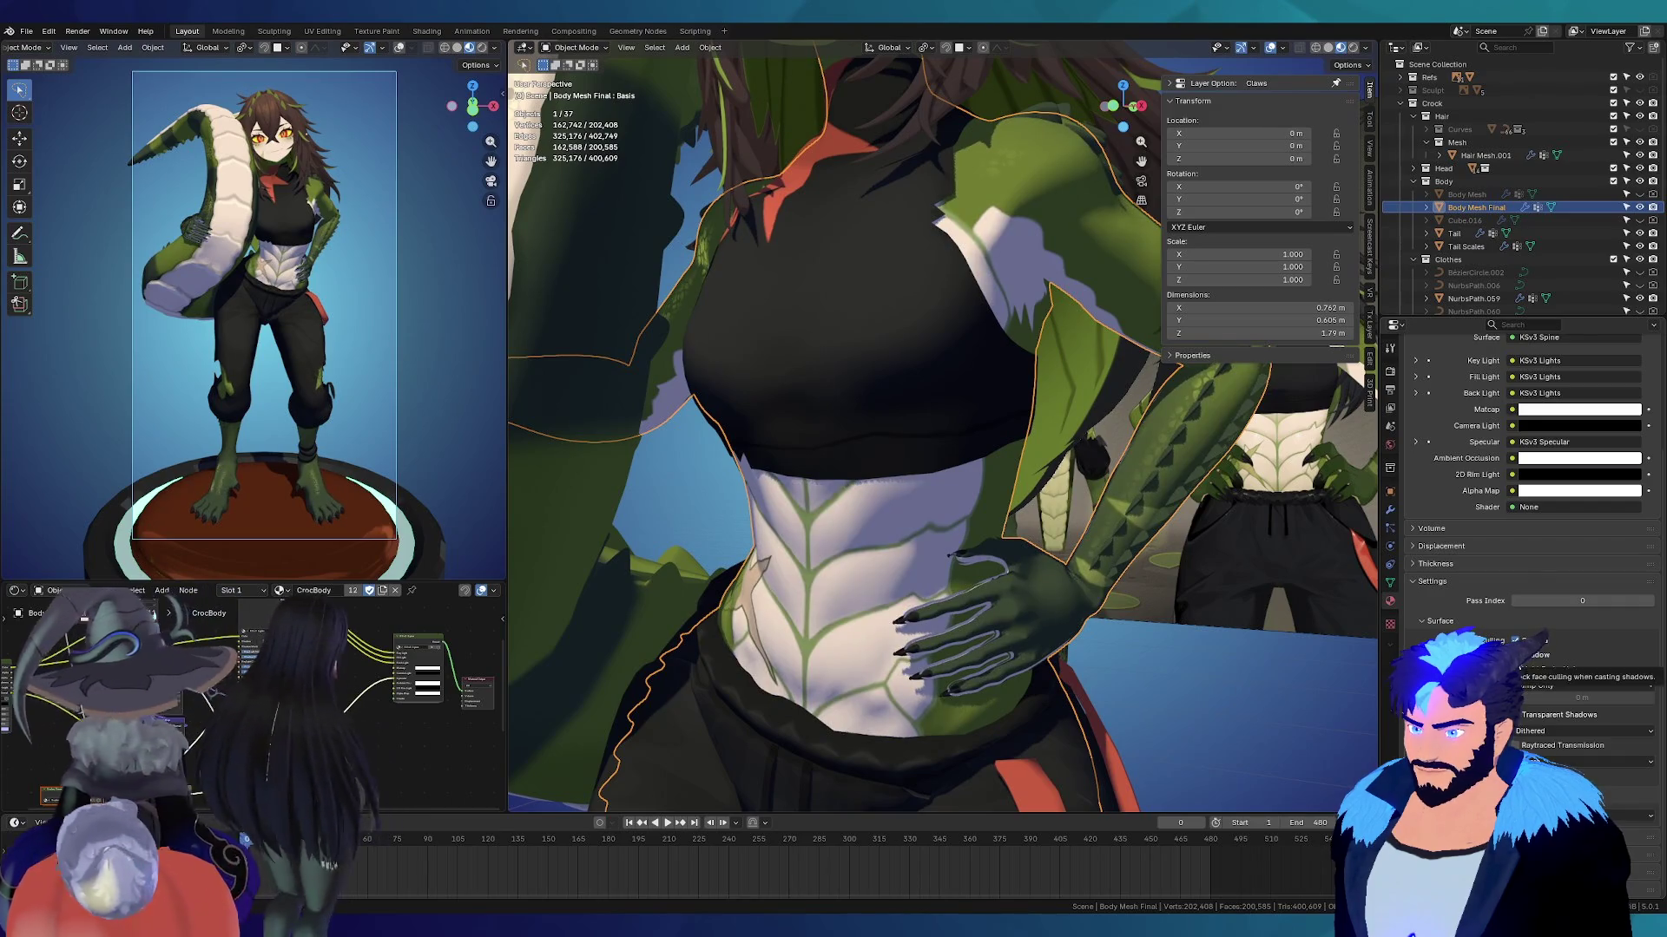
{"action": "scroll", "coordinate": [849, 587], "scroll_direction": "up", "scroll_amount": 5}
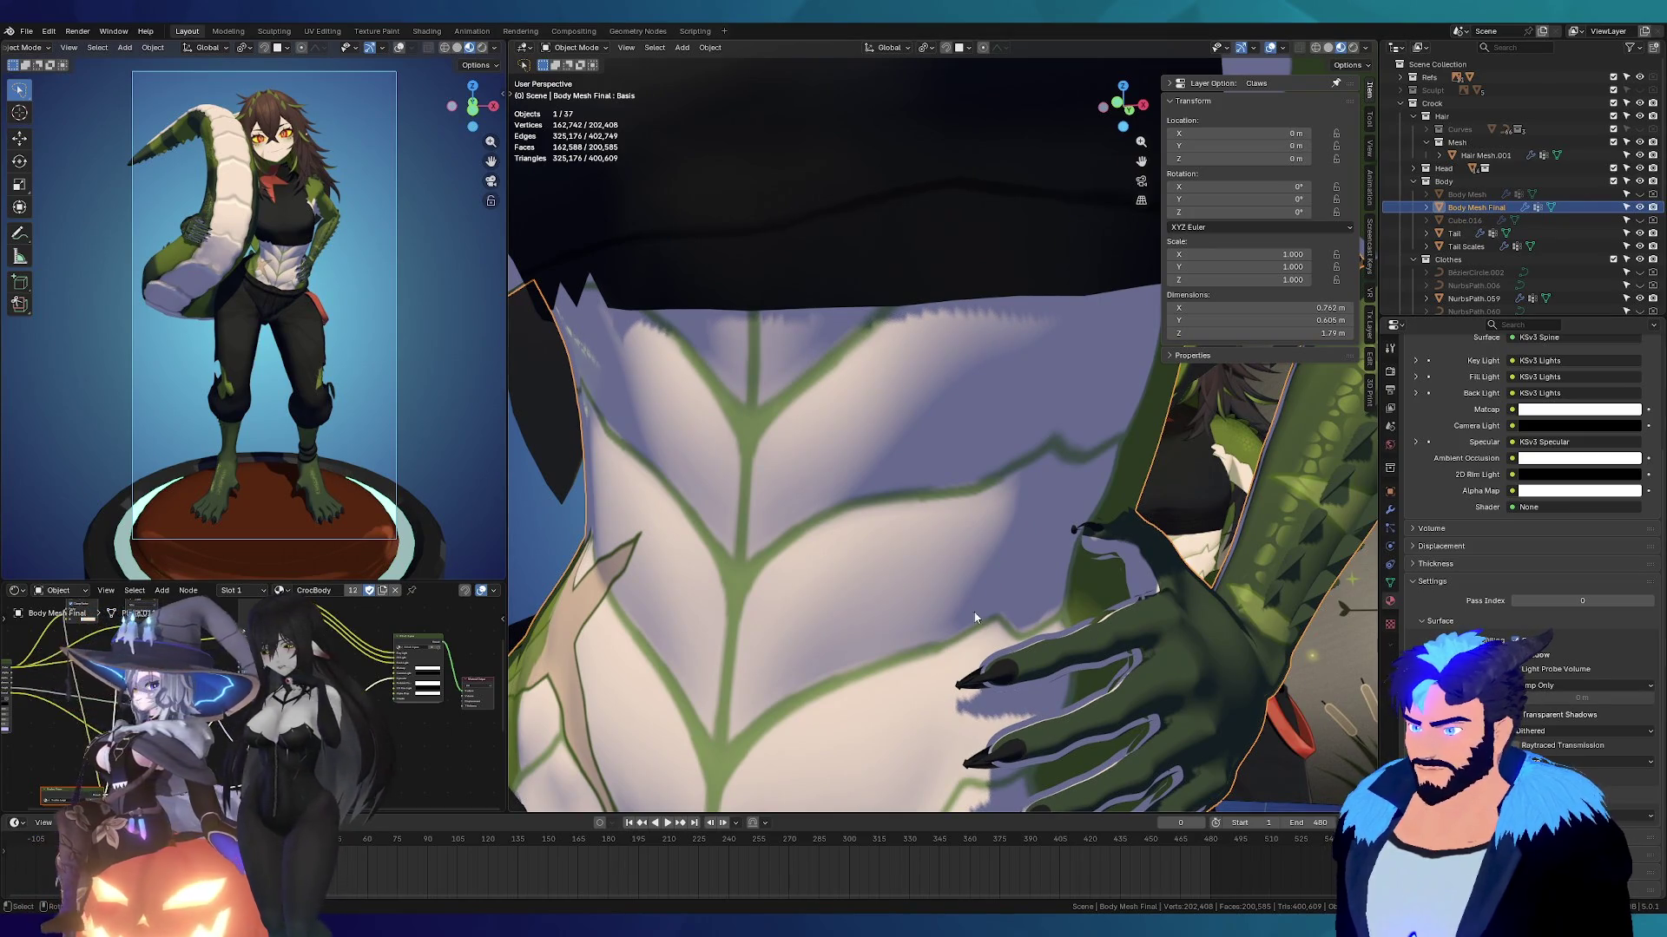
{"action": "scroll", "coordinate": [868, 566], "scroll_direction": "down", "scroll_amount": 5}
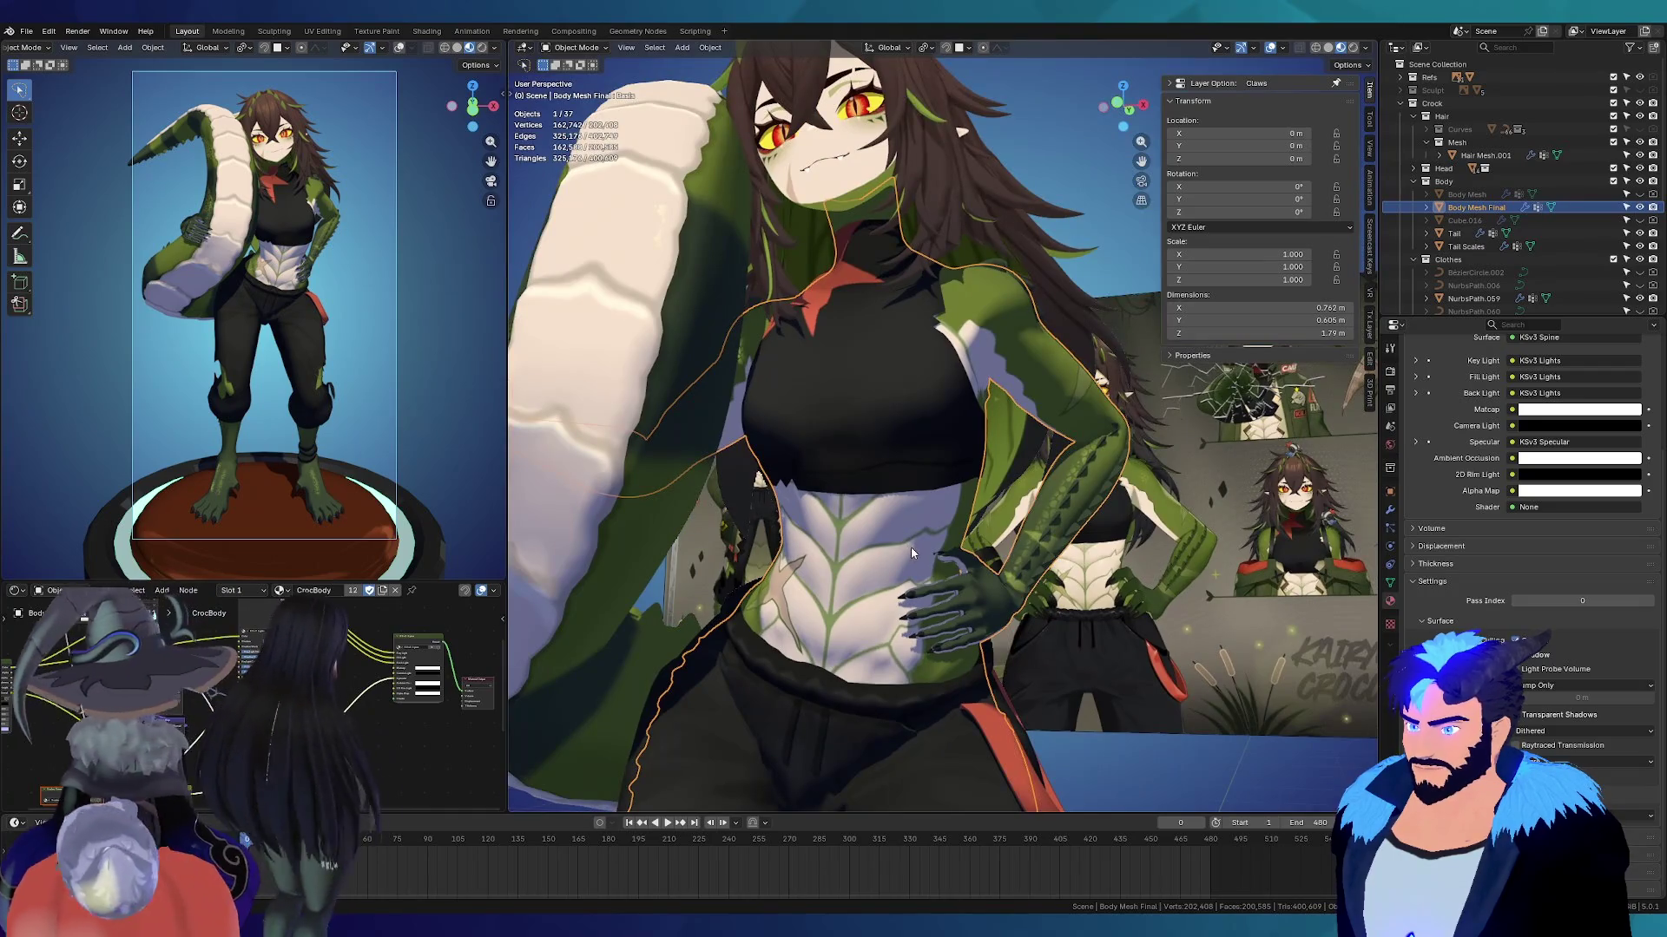
{"action": "scroll", "coordinate": [950, 647], "scroll_direction": "up", "scroll_amount": 4}
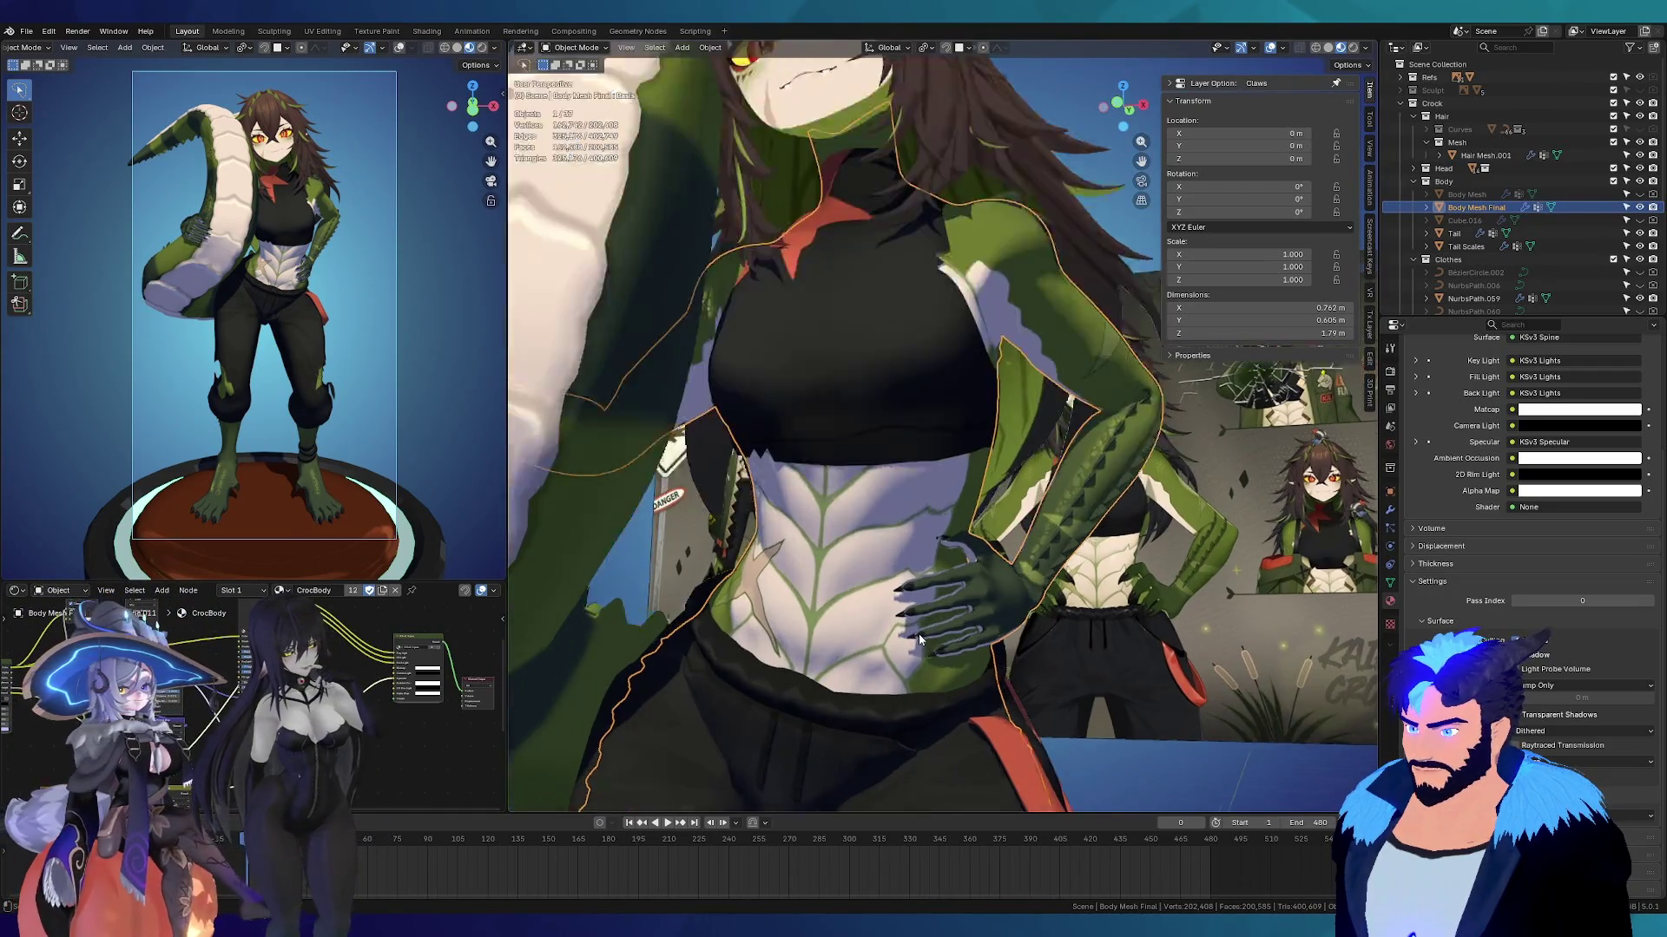
{"action": "scroll", "coordinate": [1038, 600], "scroll_direction": "up", "scroll_amount": 4}
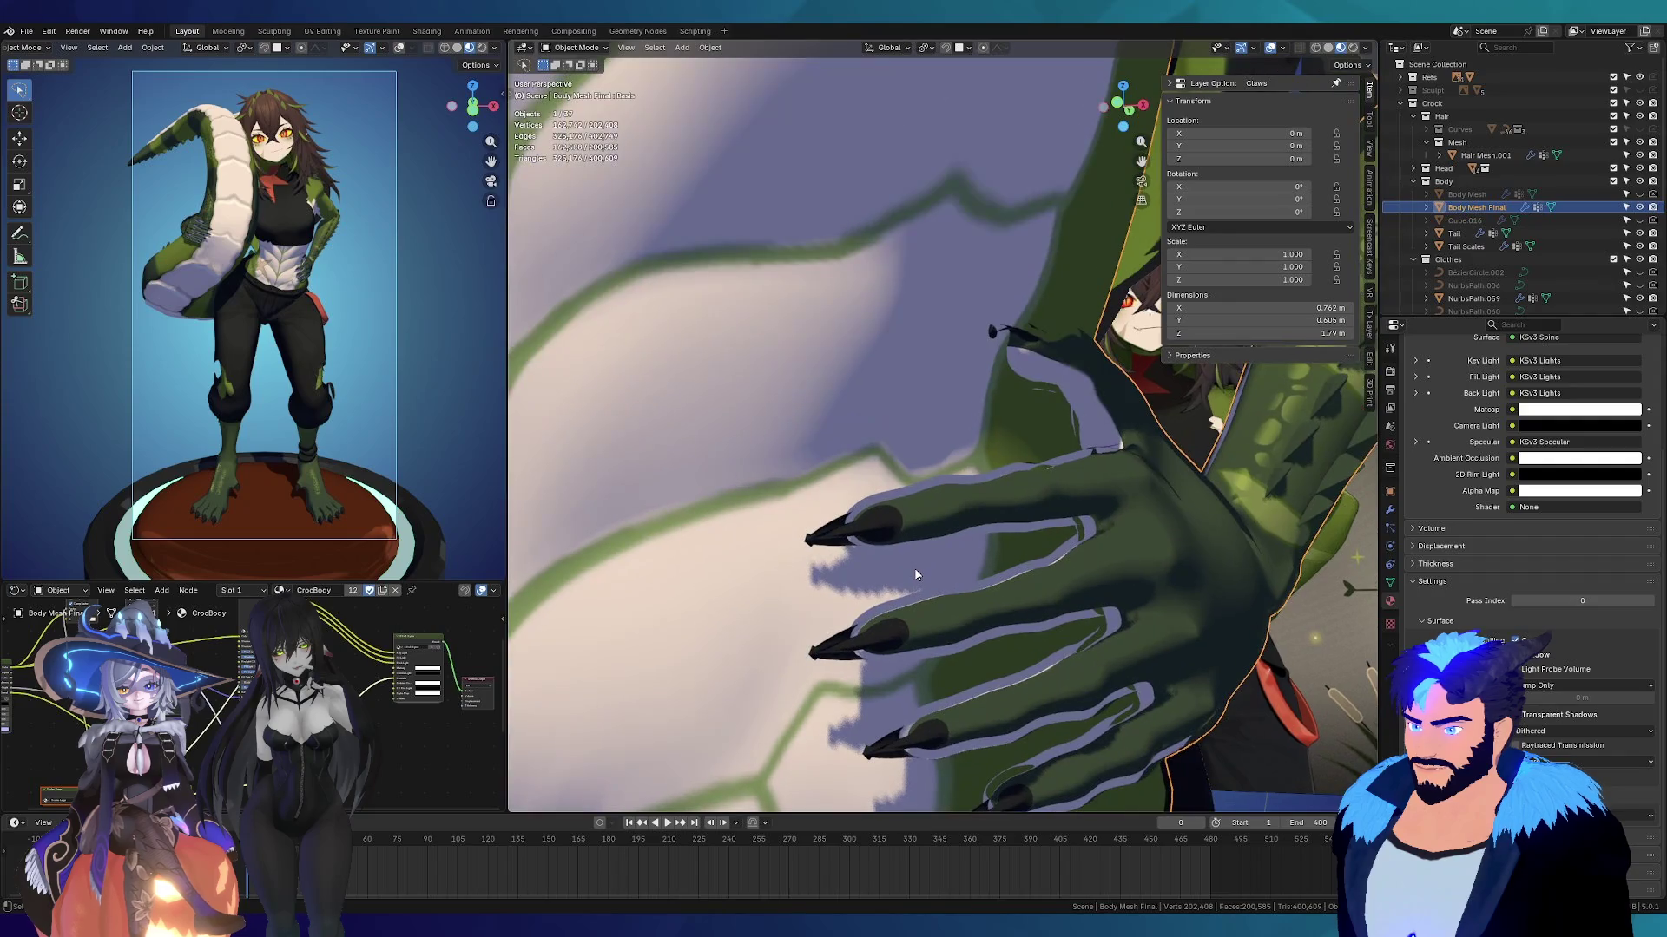
{"action": "scroll", "coordinate": [850, 566], "scroll_direction": "up", "scroll_amount": 5}
{"action": "mouse_move", "coordinate": [849, 566]}
{"action": "middle_mouse_down"}
{"action": "mouse_move", "coordinate": [873, 515]}
{"action": "mouse_move", "coordinate": [944, 499]}
{"action": "mouse_move", "coordinate": [808, 524]}
{"action": "mouse_move", "coordinate": [833, 486]}
{"action": "mouse_move", "coordinate": [868, 477]}
{"action": "middle_mouse_up"}
{"action": "scroll", "coordinate": [854, 527], "scroll_direction": "down", "scroll_amount": 3}
{"action": "scroll", "coordinate": [880, 476], "scroll_direction": "up", "scroll_amount": 4}
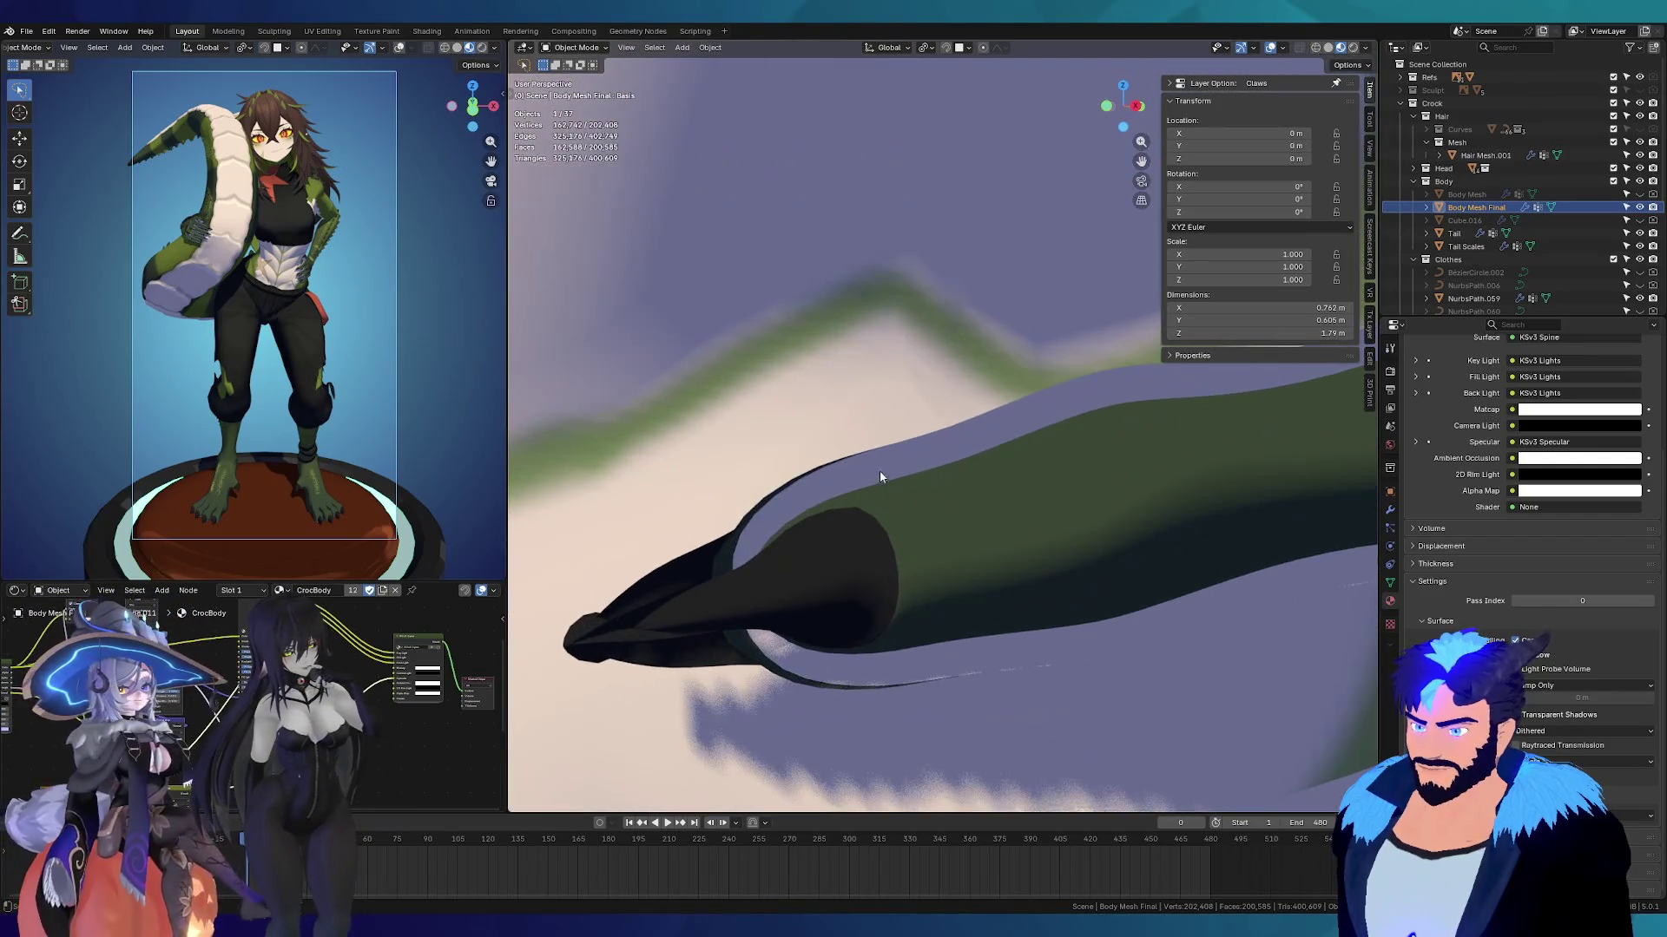
{"action": "mouse_move", "coordinate": [841, 679]}
{"action": "middle_mouse_down"}
{"action": "mouse_move", "coordinate": [918, 550]}
{"action": "mouse_move", "coordinate": [937, 472]}
{"action": "mouse_move", "coordinate": [964, 465]}
{"action": "mouse_move", "coordinate": [978, 492]}
{"action": "mouse_move", "coordinate": [1115, 525]}
{"action": "mouse_move", "coordinate": [1090, 560]}
{"action": "mouse_move", "coordinate": [1021, 556]}
{"action": "mouse_move", "coordinate": [978, 576]}
{"action": "mouse_move", "coordinate": [835, 540]}
{"action": "mouse_move", "coordinate": [913, 507]}
{"action": "mouse_move", "coordinate": [746, 549]}
{"action": "mouse_move", "coordinate": [784, 512]}
{"action": "middle_mouse_up"}
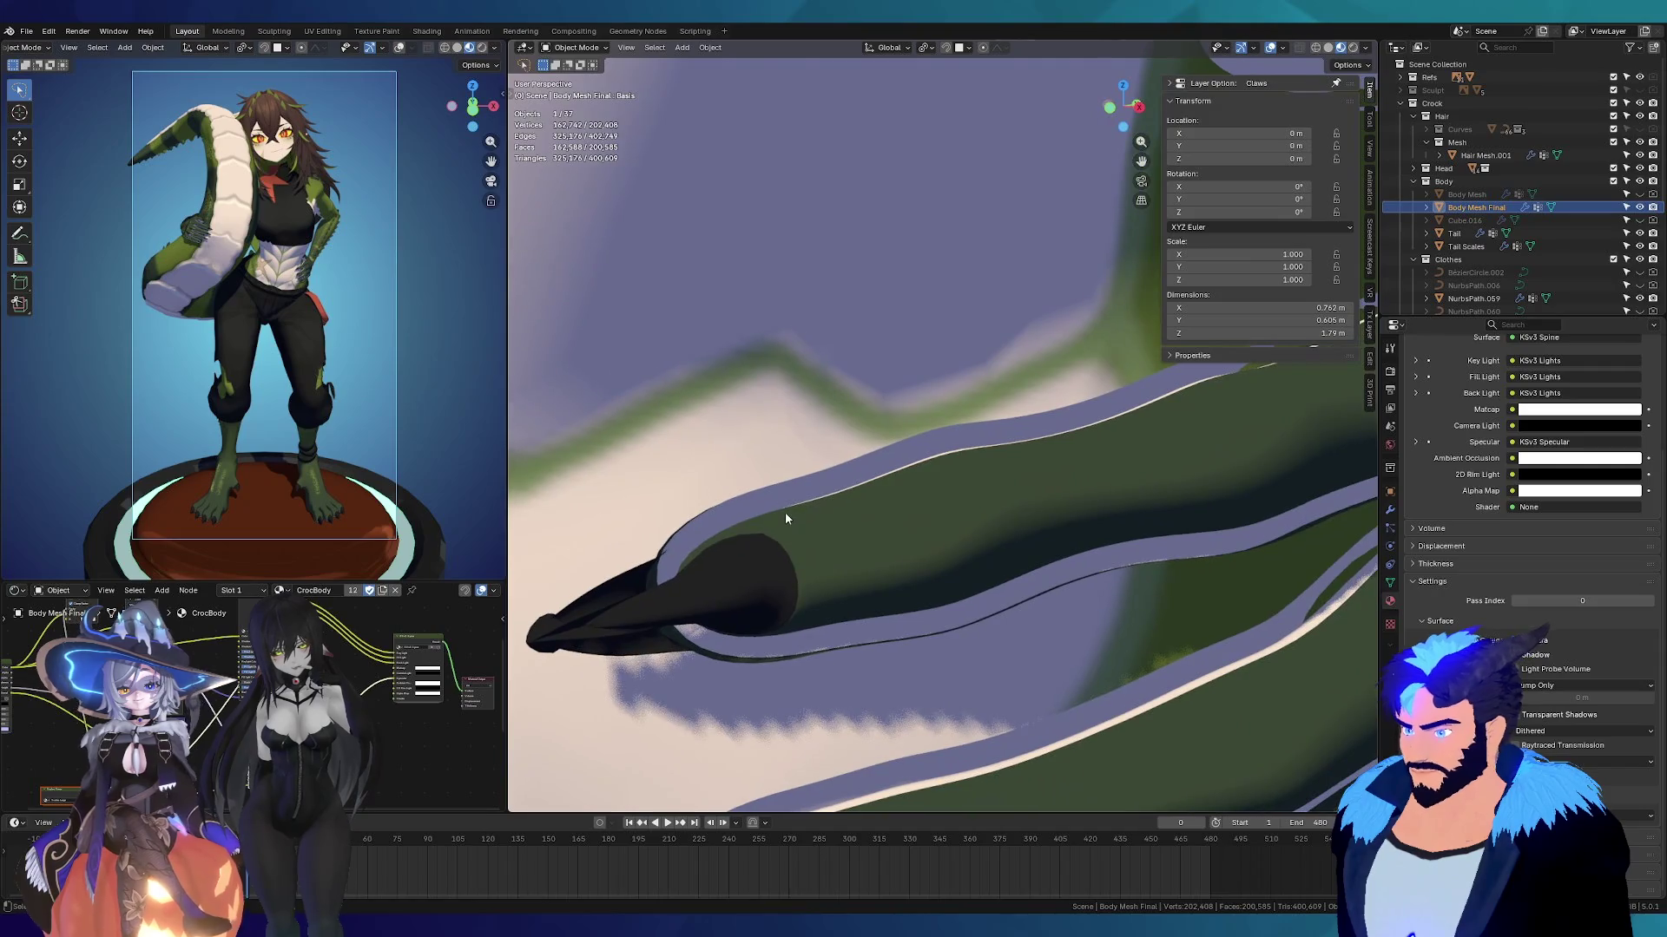
Step: Set the body's Solidify thickness to 0.001 m and flip its offset from -1 to 1
{"action": "left_click", "coordinate": [1390, 510]}
{"action": "left_click", "coordinate": [1604, 658]}
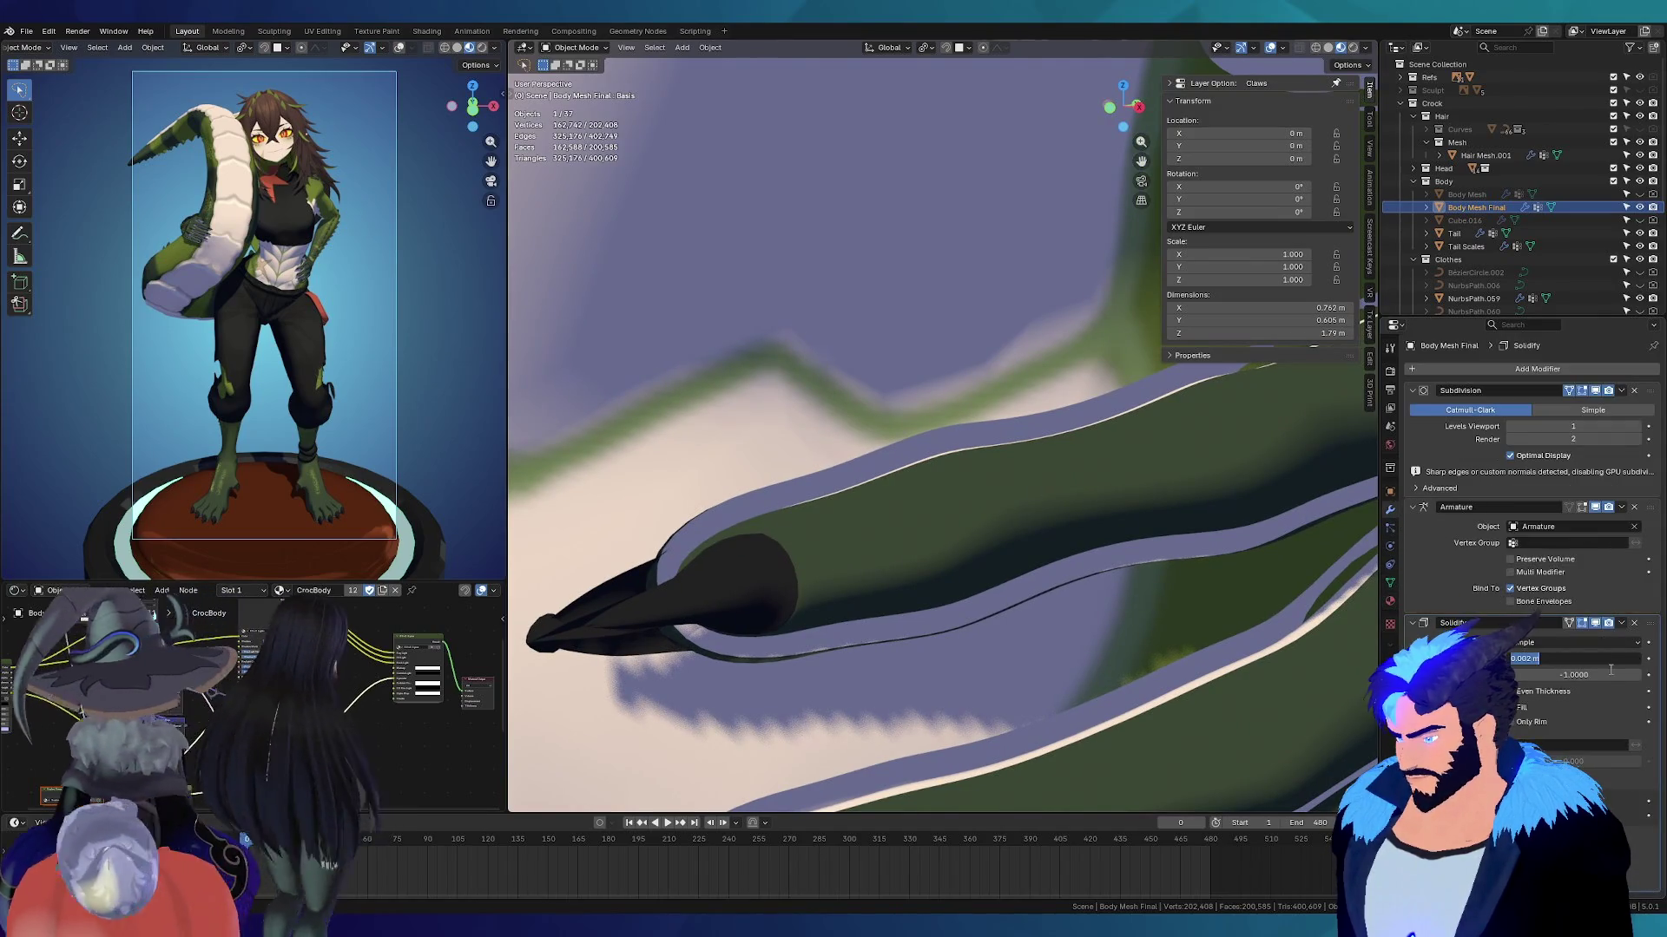
{"action": "type", "text": ".001"}
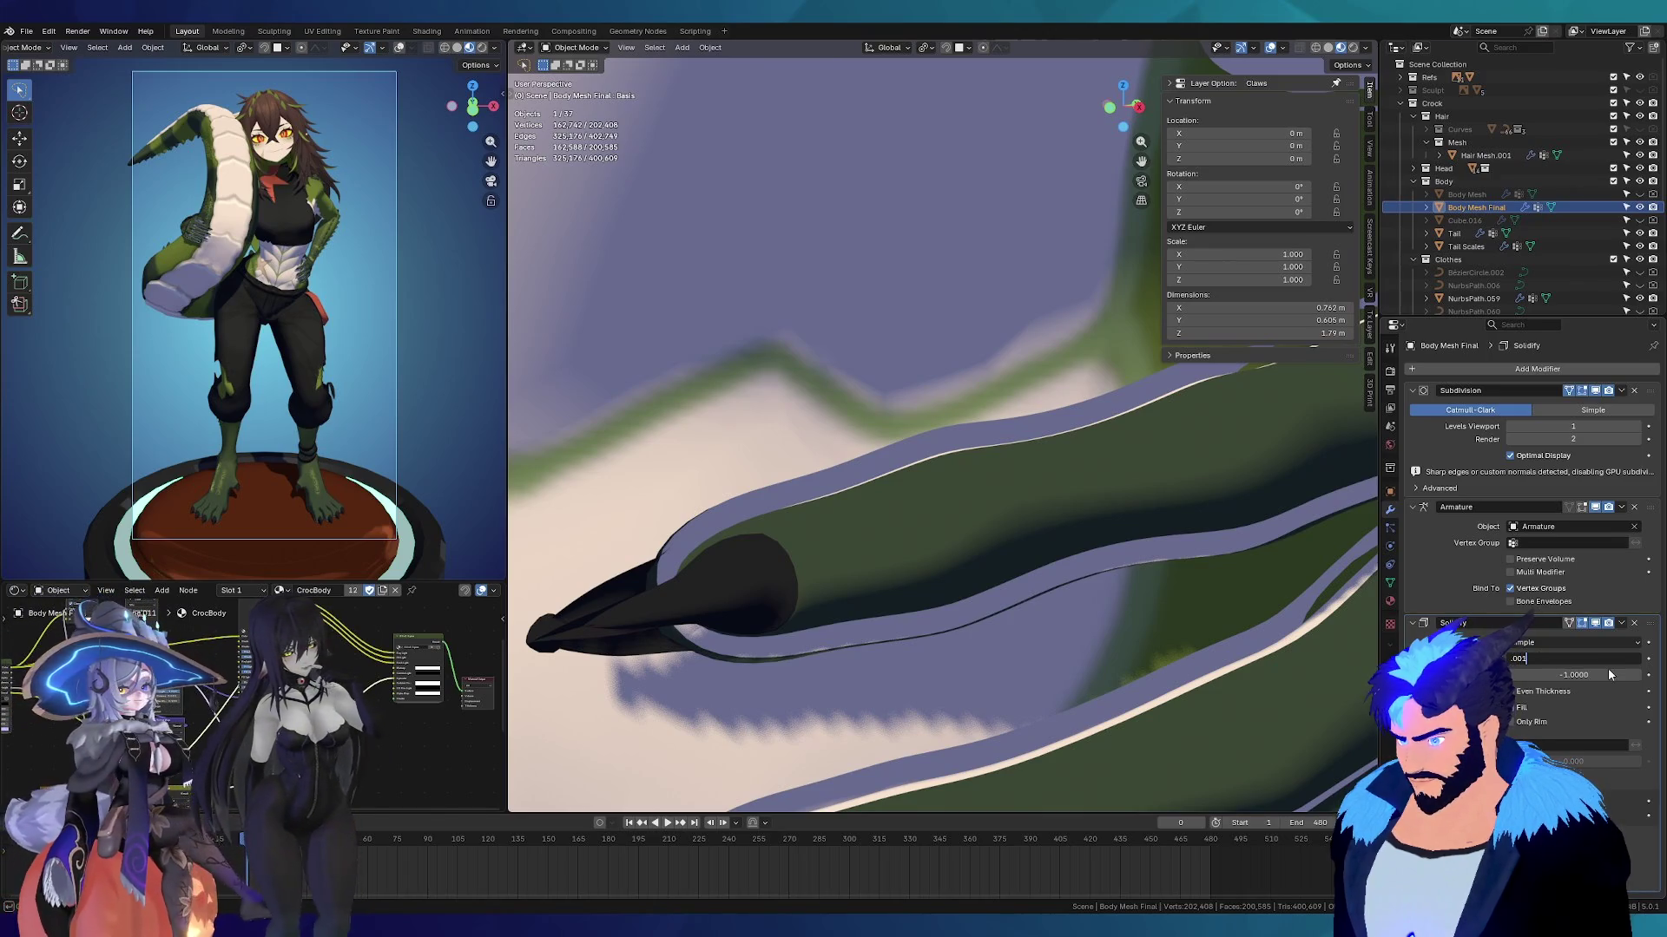
{"action": "key", "text": "Return"}
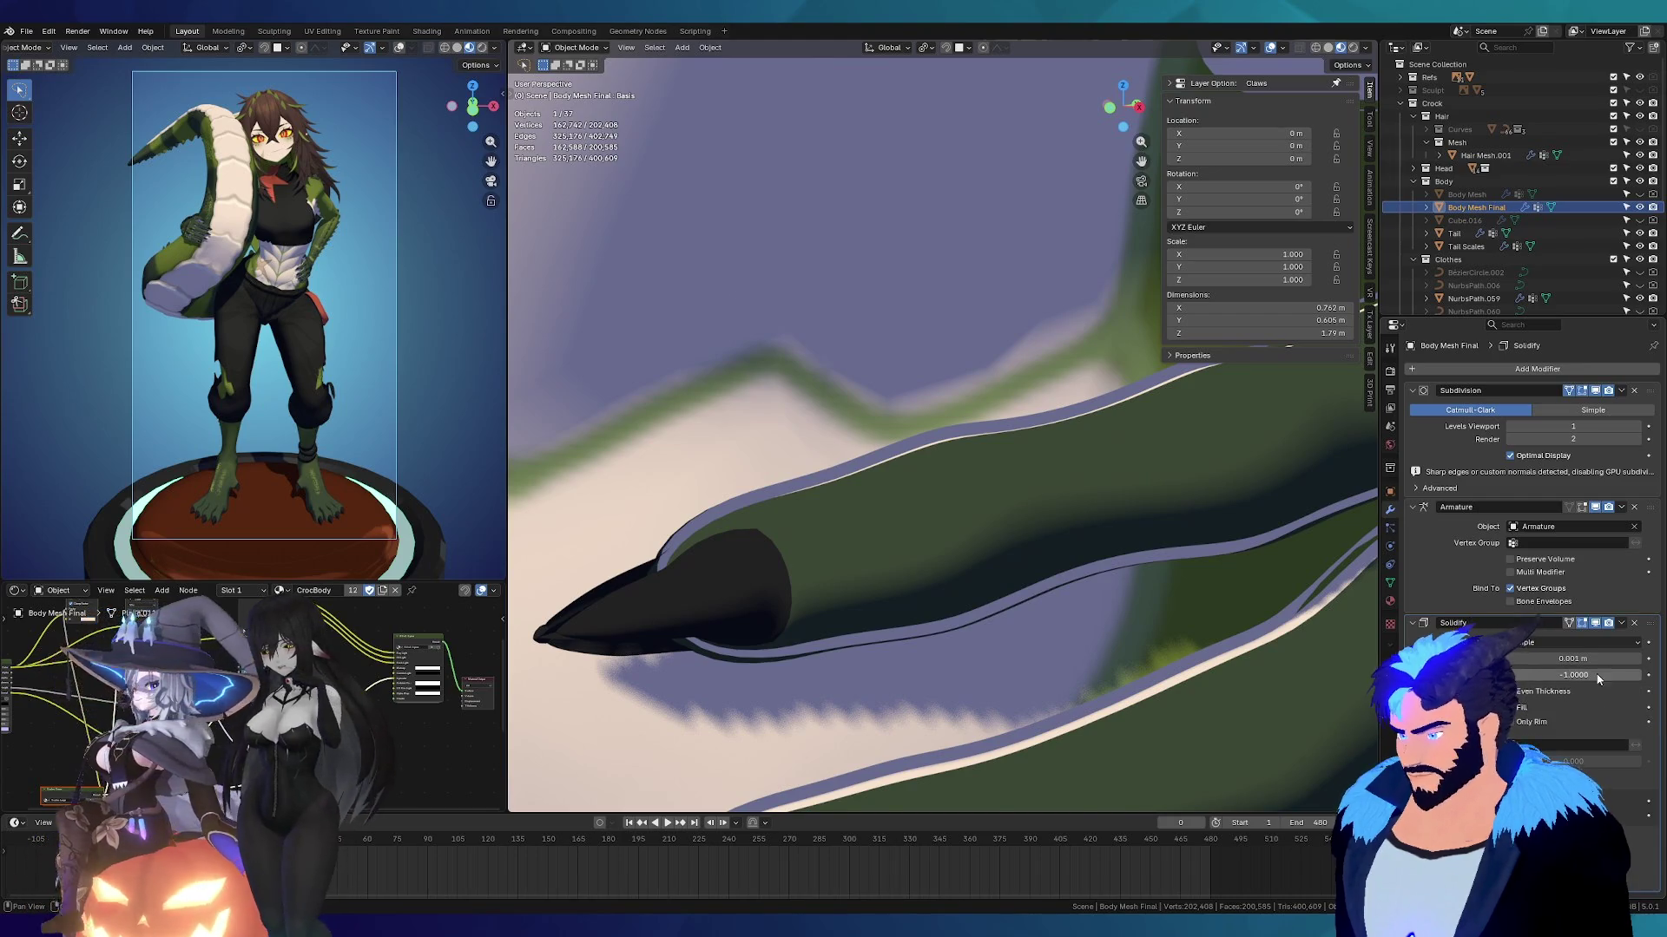
{"action": "key", "text": "minus"}
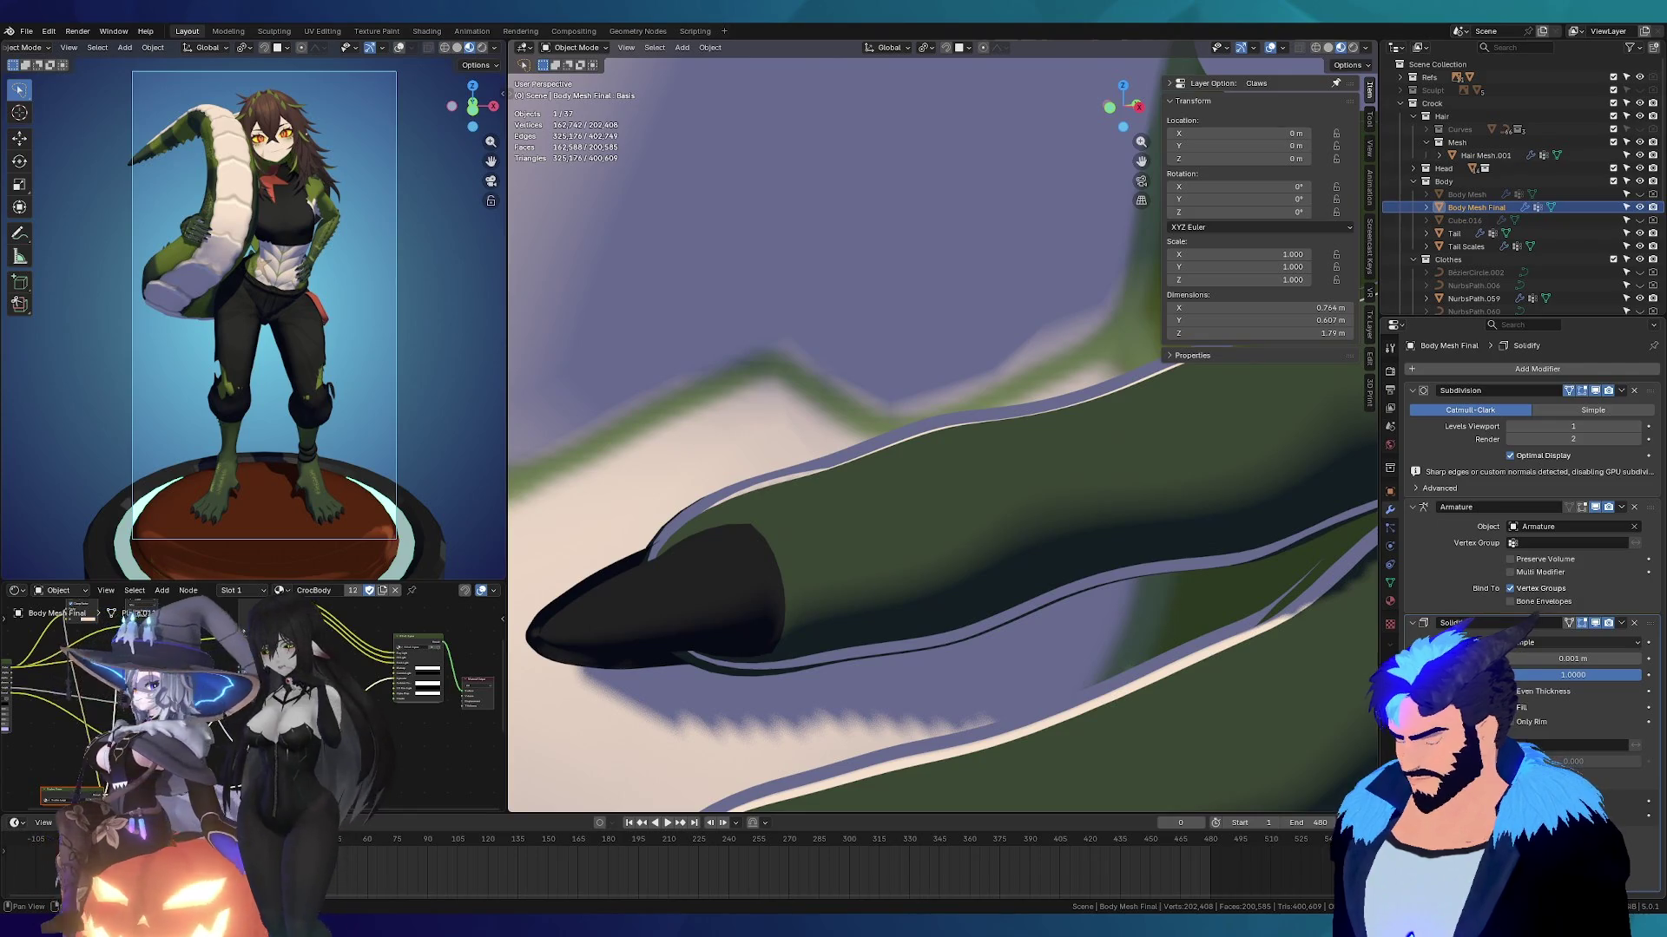
{"action": "scroll", "coordinate": [1532, 564], "scroll_direction": "down", "scroll_amount": 1}
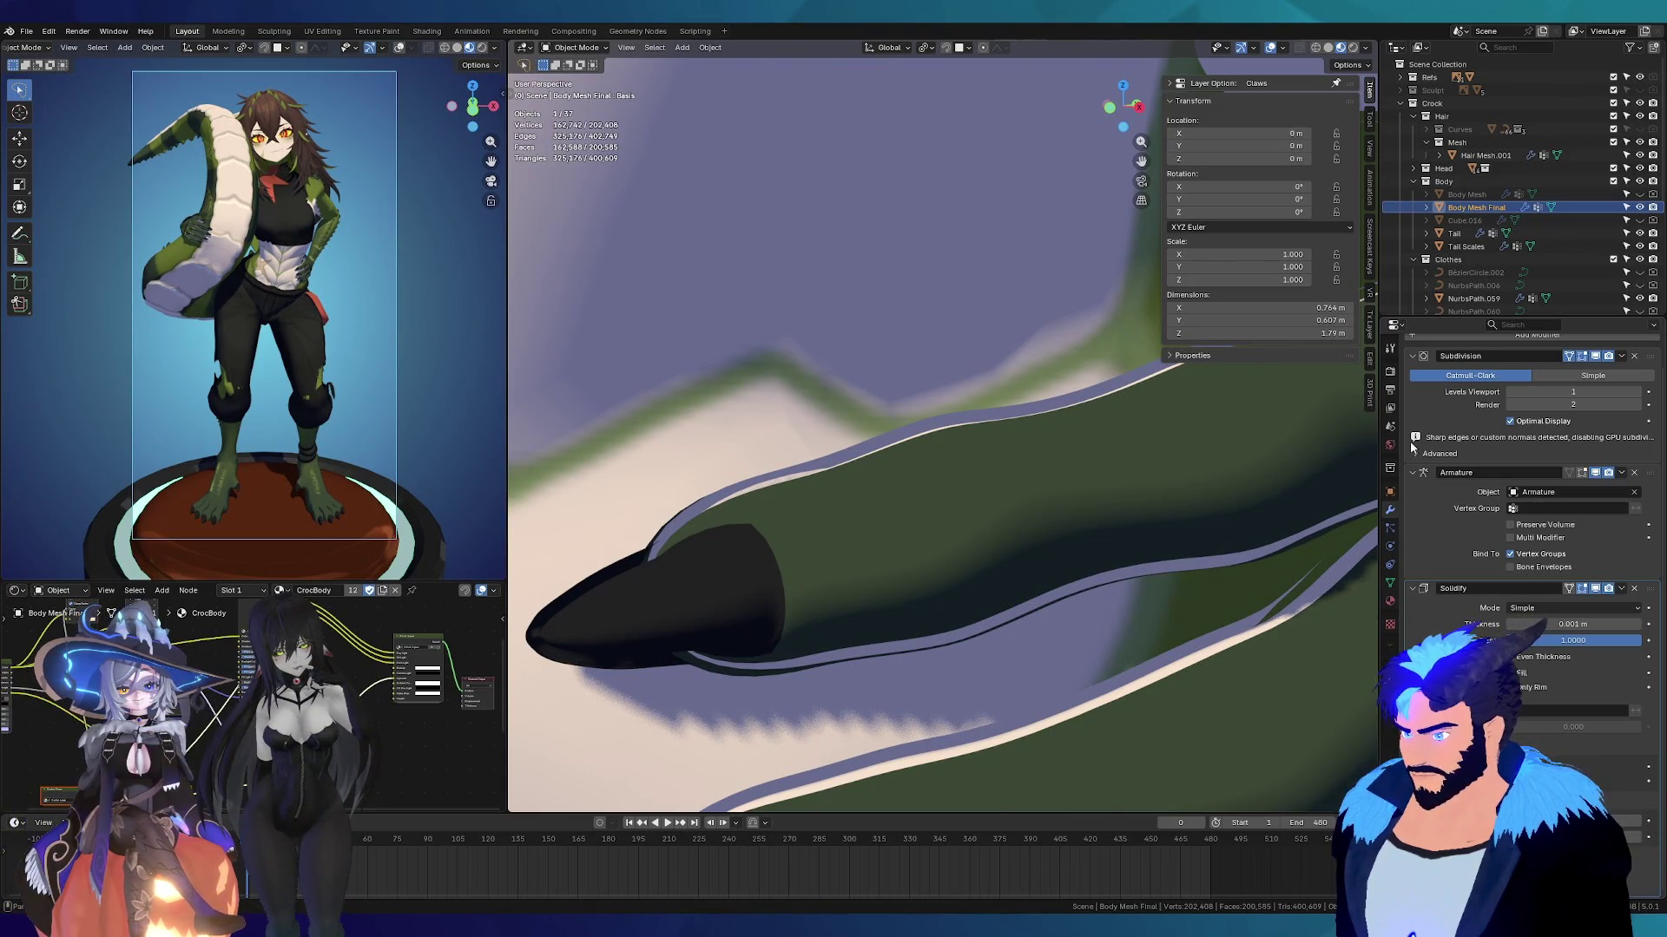
Step: Add a second material slot to the body with a new material whose base colour is black
{"action": "left_click", "coordinate": [1389, 582]}
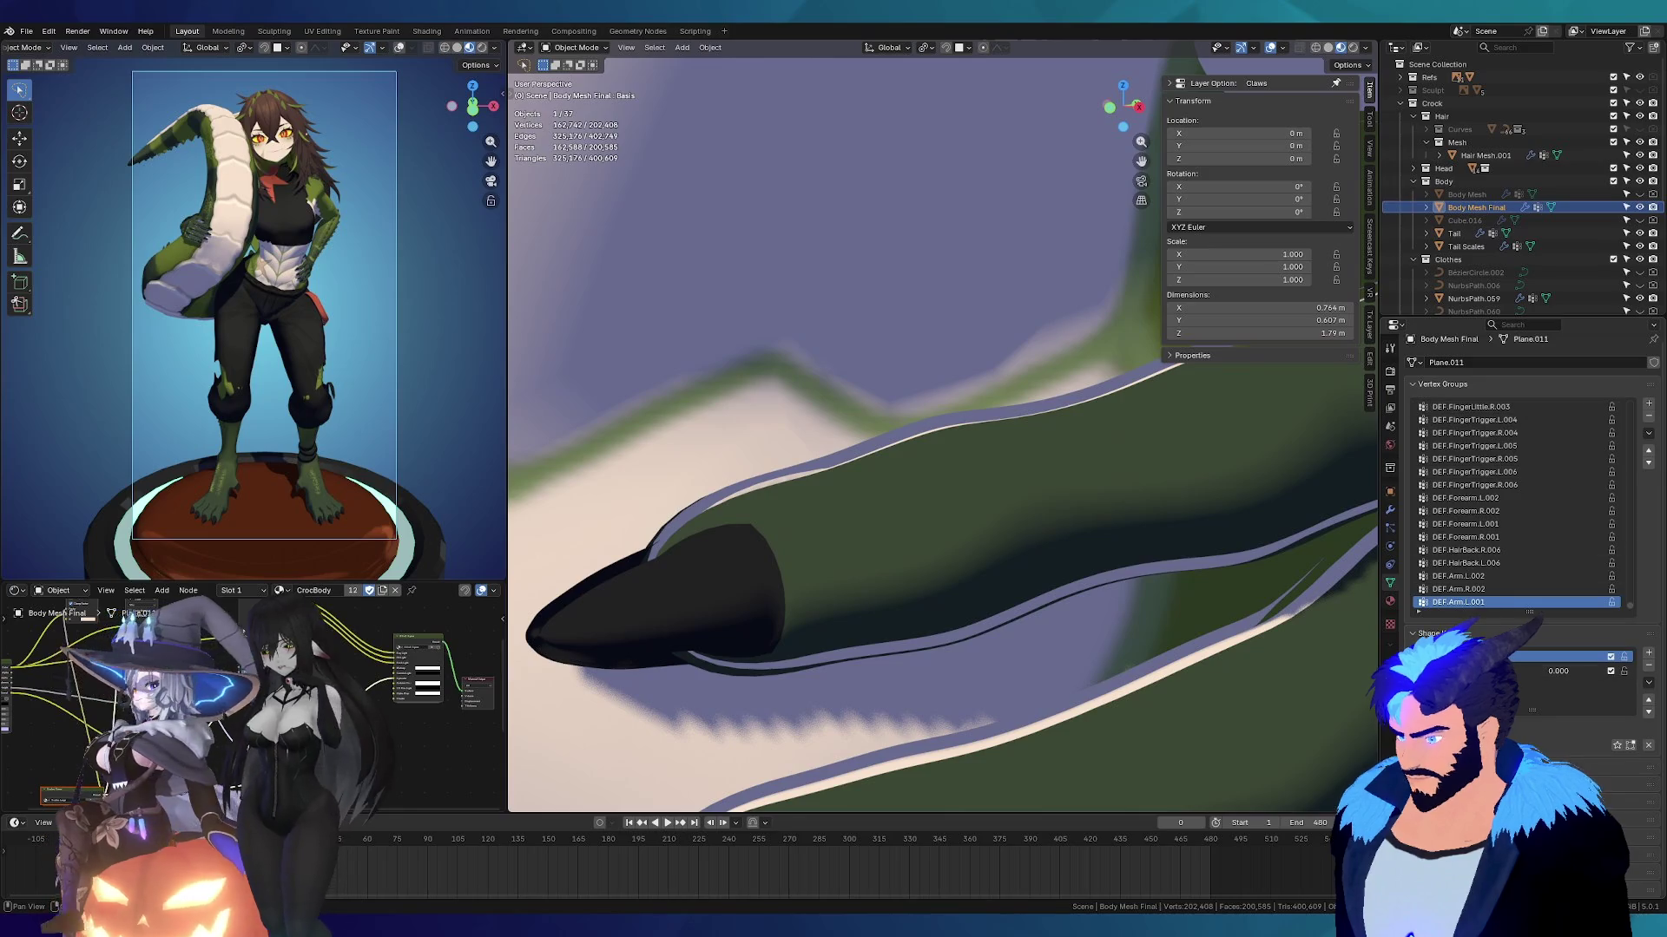
{"action": "left_click", "coordinate": [1390, 599]}
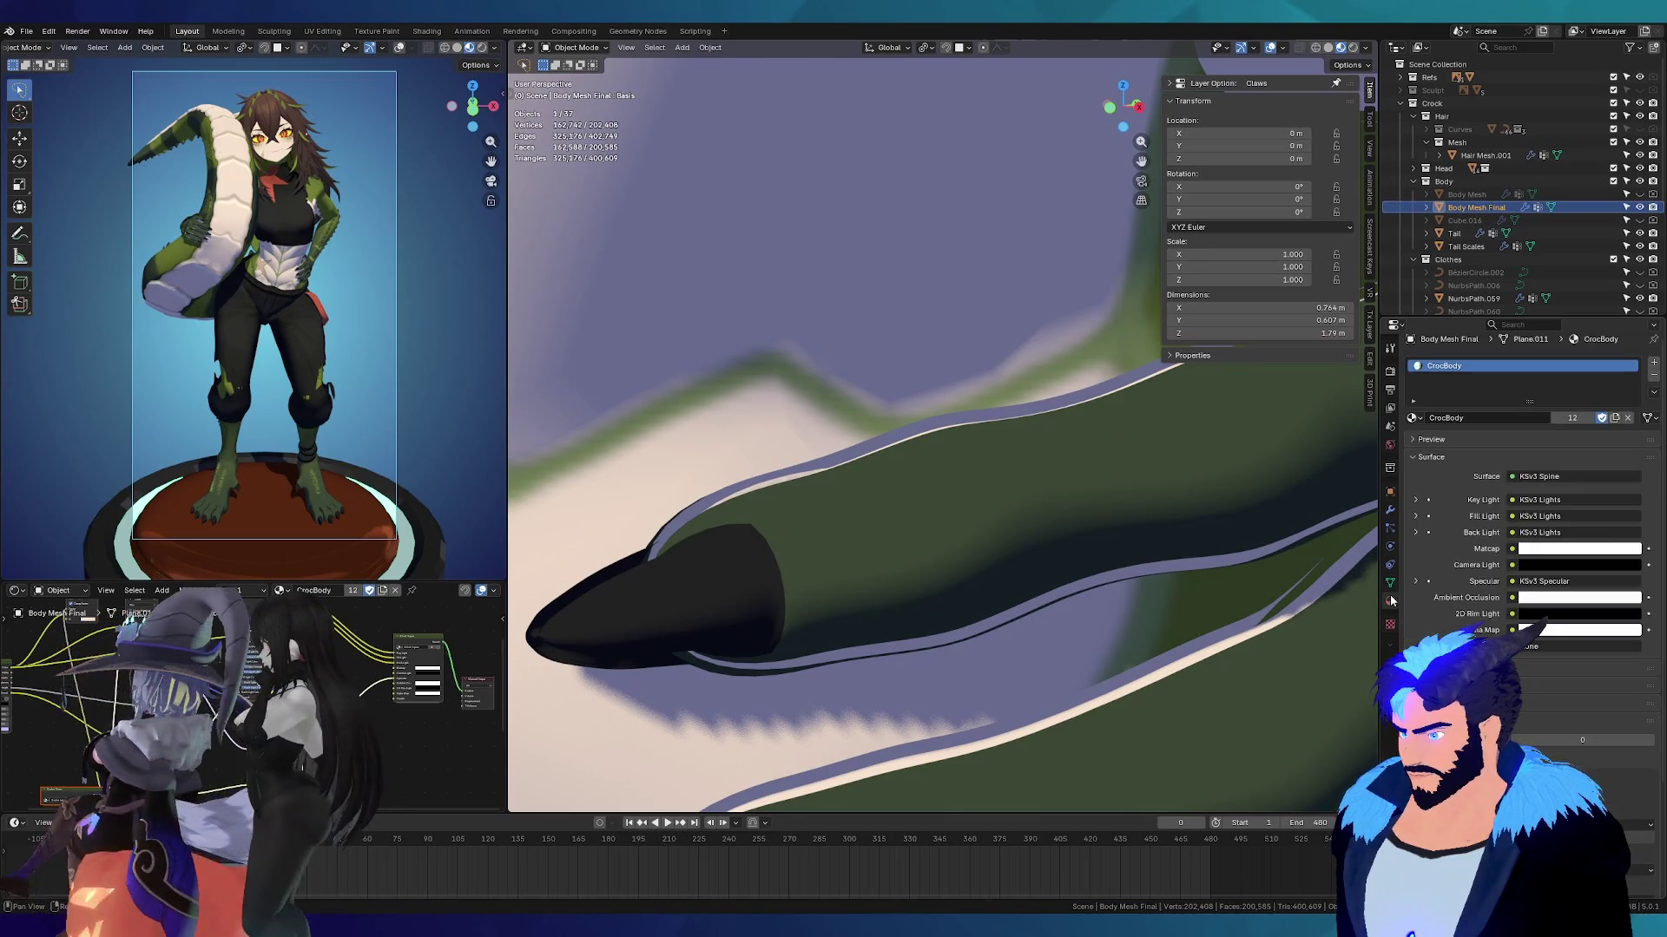
{"action": "left_click", "coordinate": [1652, 364]}
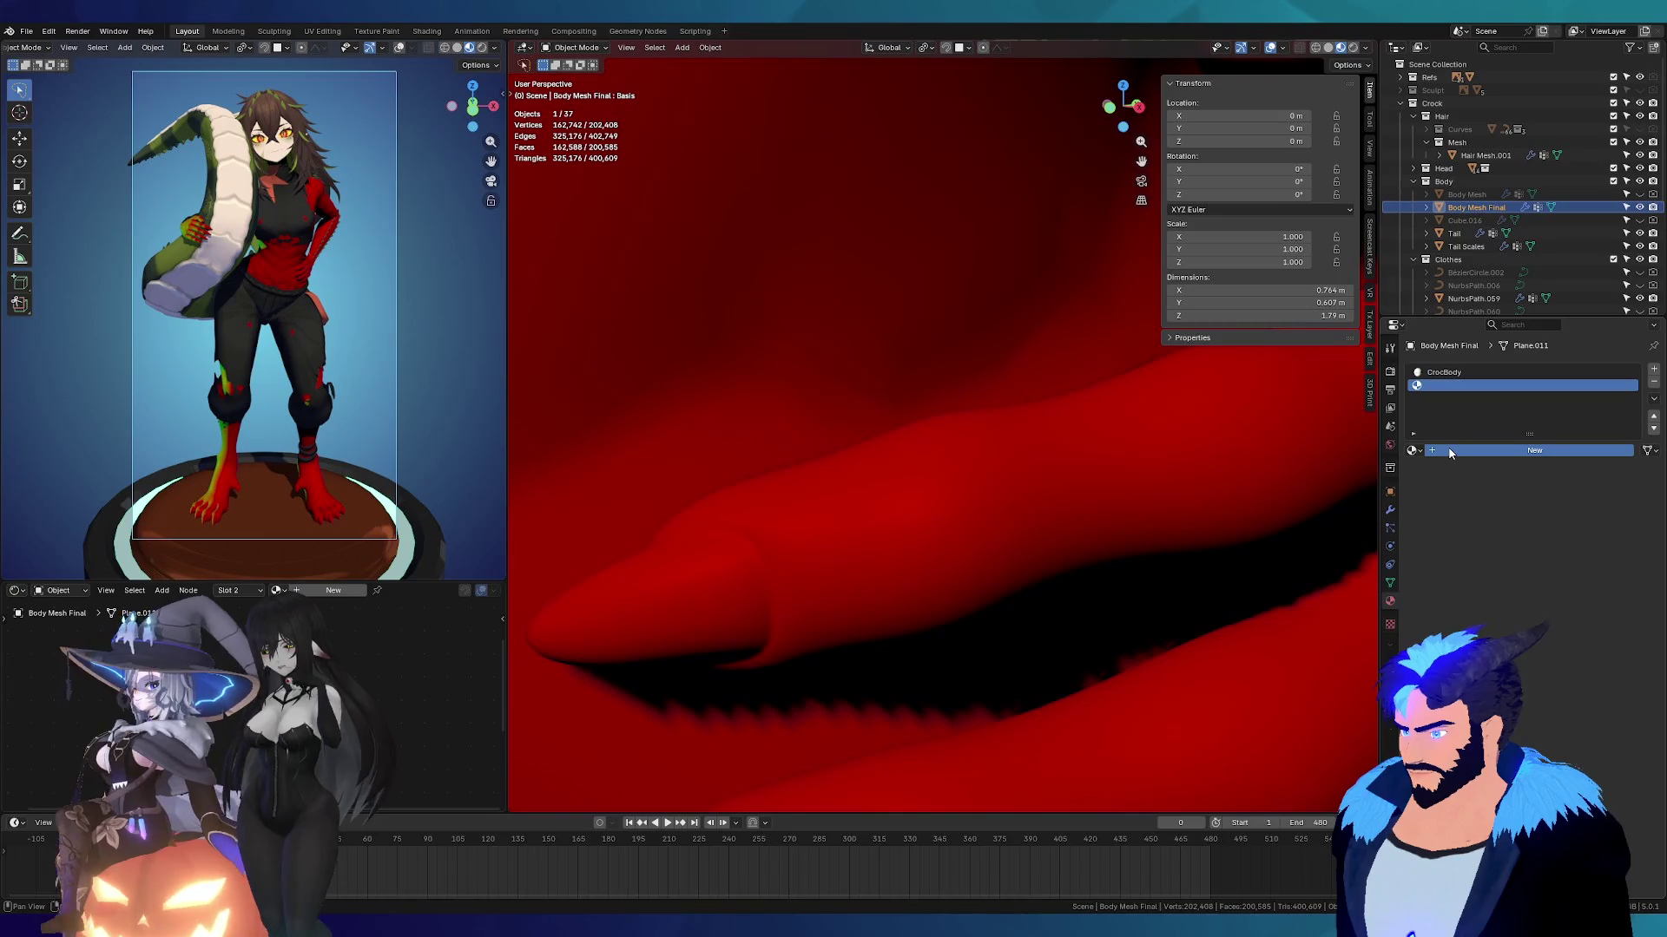
{"action": "left_click", "coordinate": [1449, 451]}
{"action": "left_click", "coordinate": [1548, 538]}
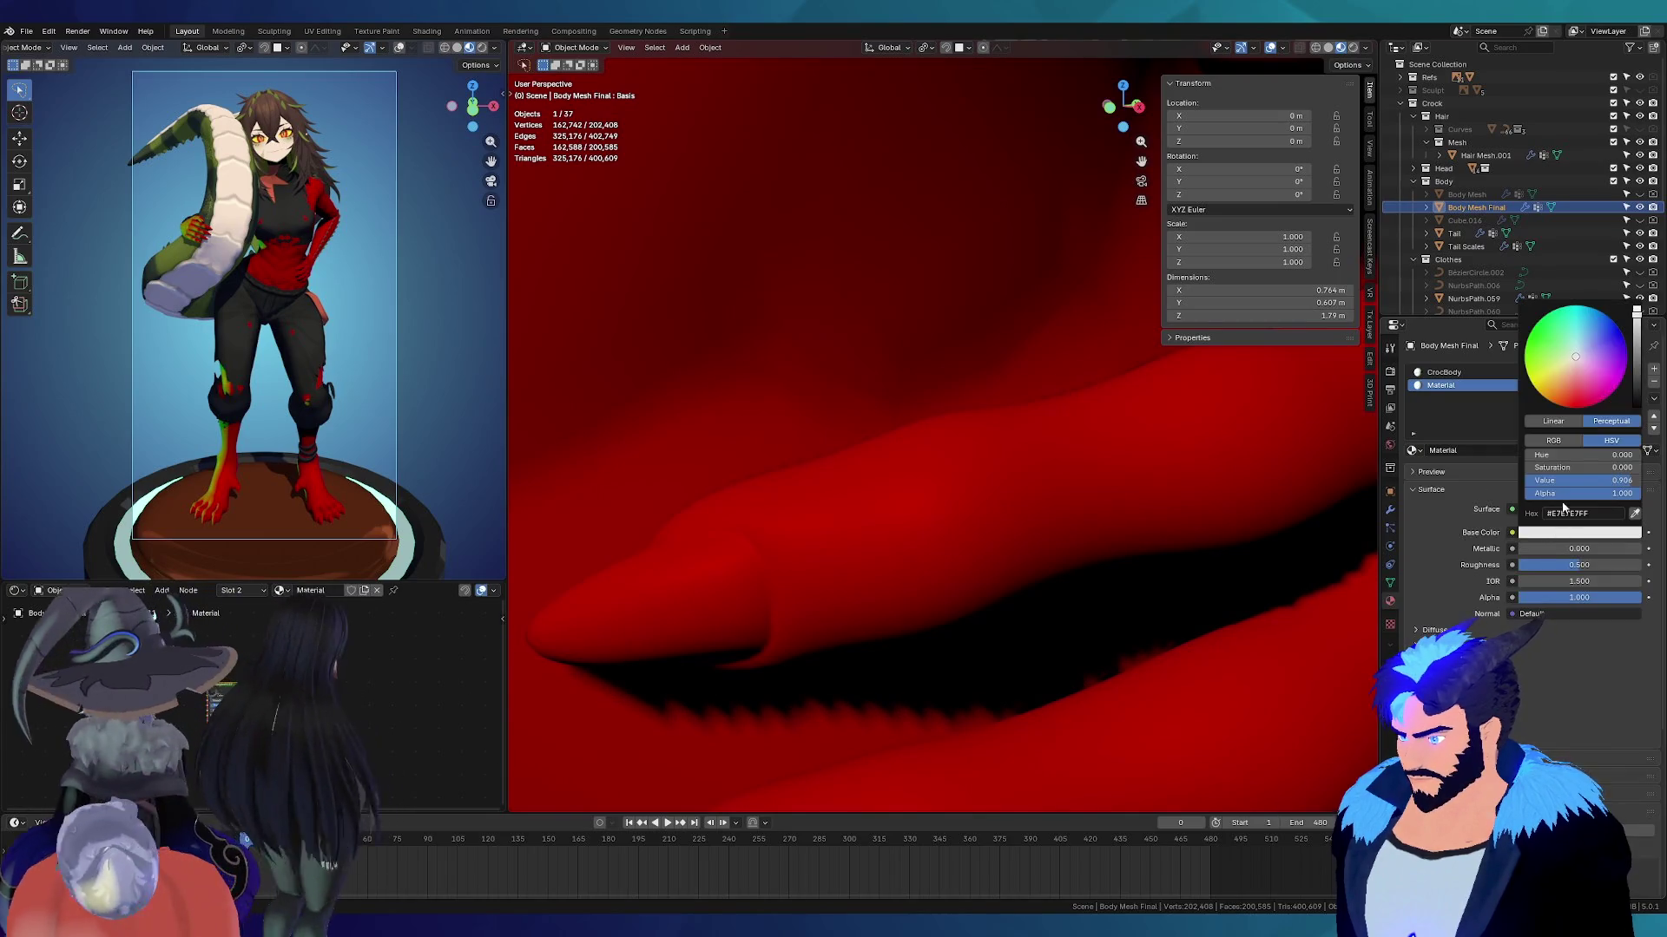
{"action": "left_click_drag", "start_coordinate": [1627, 336], "coordinate": [1641, 463]}
{"action": "mouse_move", "coordinate": [957, 460]}
{"action": "middle_mouse_down"}
{"action": "mouse_move", "coordinate": [980, 451]}
{"action": "mouse_move", "coordinate": [953, 475]}
{"action": "mouse_move", "coordinate": [975, 464]}
{"action": "mouse_move", "coordinate": [944, 465]}
{"action": "mouse_move", "coordinate": [1050, 458]}
{"action": "mouse_move", "coordinate": [1007, 460]}
{"action": "mouse_move", "coordinate": [1293, 518]}
{"action": "middle_mouse_up"}
{"action": "scroll", "coordinate": [944, 465], "scroll_direction": "up", "scroll_amount": 3}
Step: Make CrocBody active again and review the Solidify modifier around the torso and clawed hand
{"action": "left_click", "coordinate": [1443, 371]}
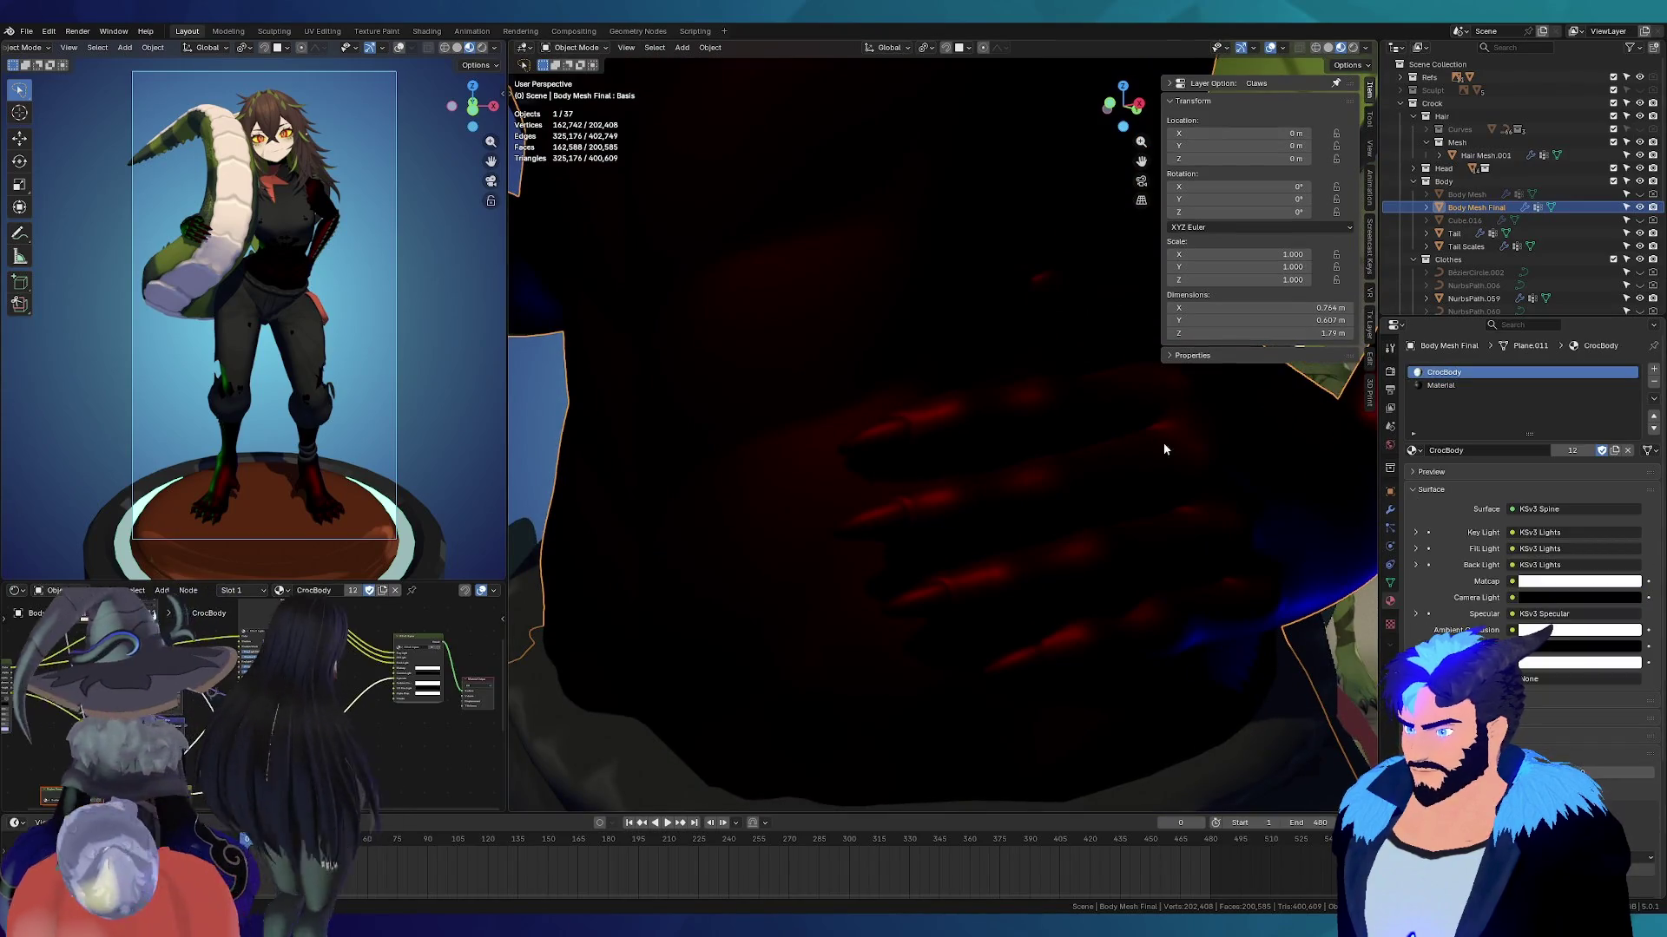
{"action": "left_click", "coordinate": [1390, 582]}
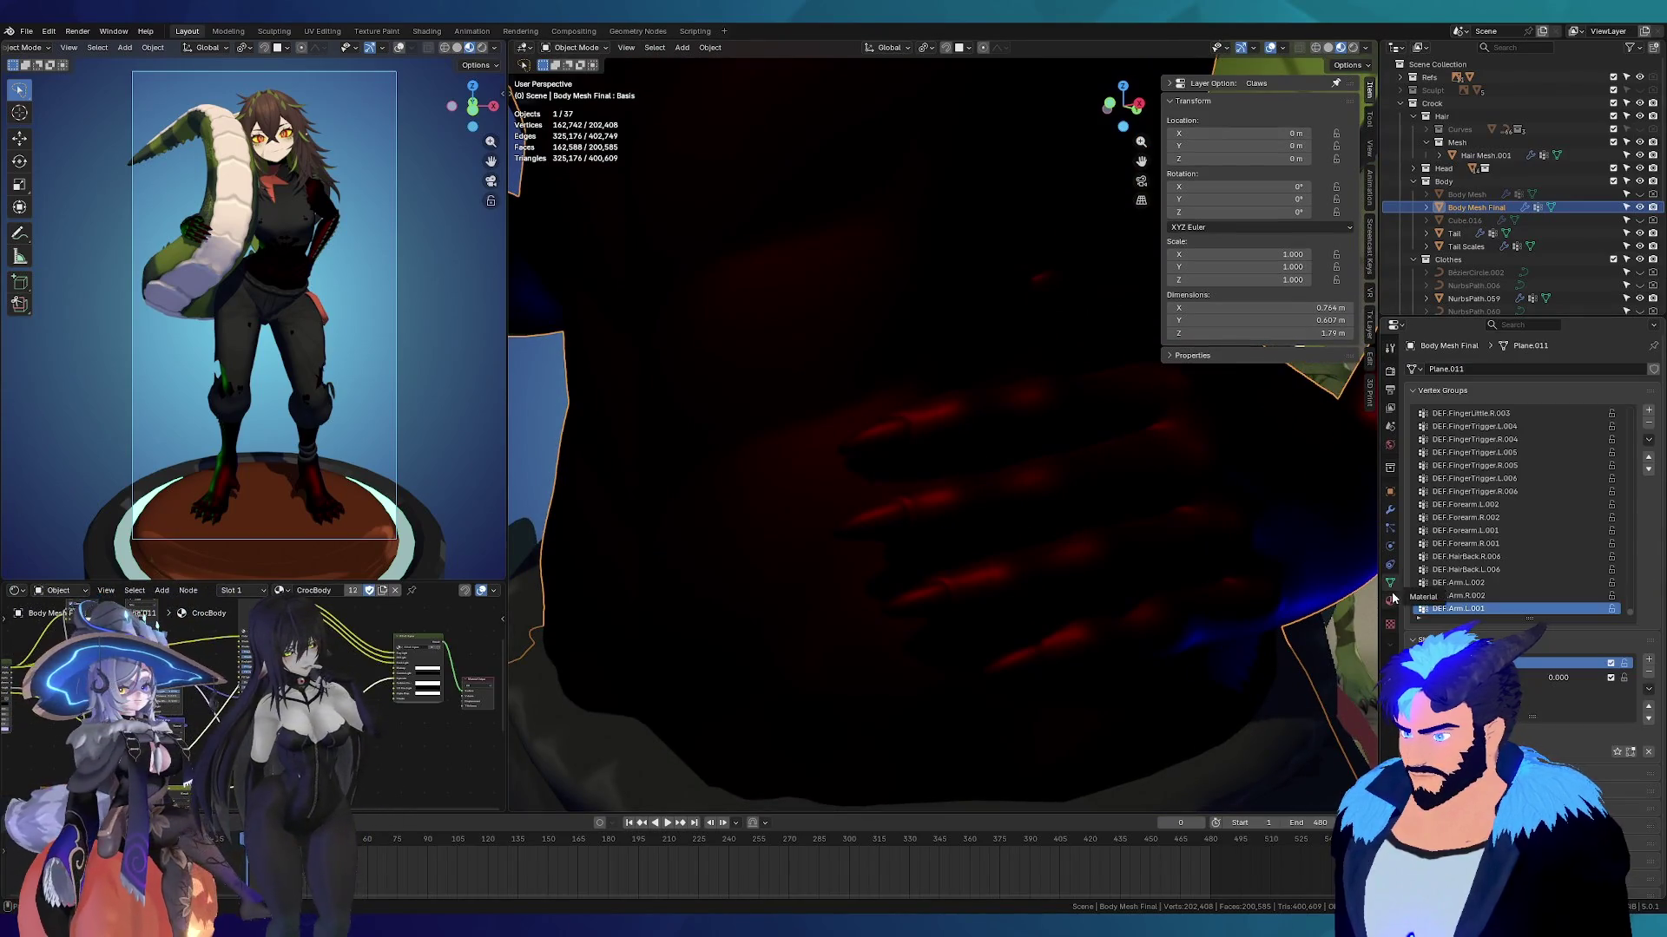
{"action": "left_click", "coordinate": [1390, 511]}
{"action": "scroll", "coordinate": [1516, 718], "scroll_direction": "down", "scroll_amount": 2}
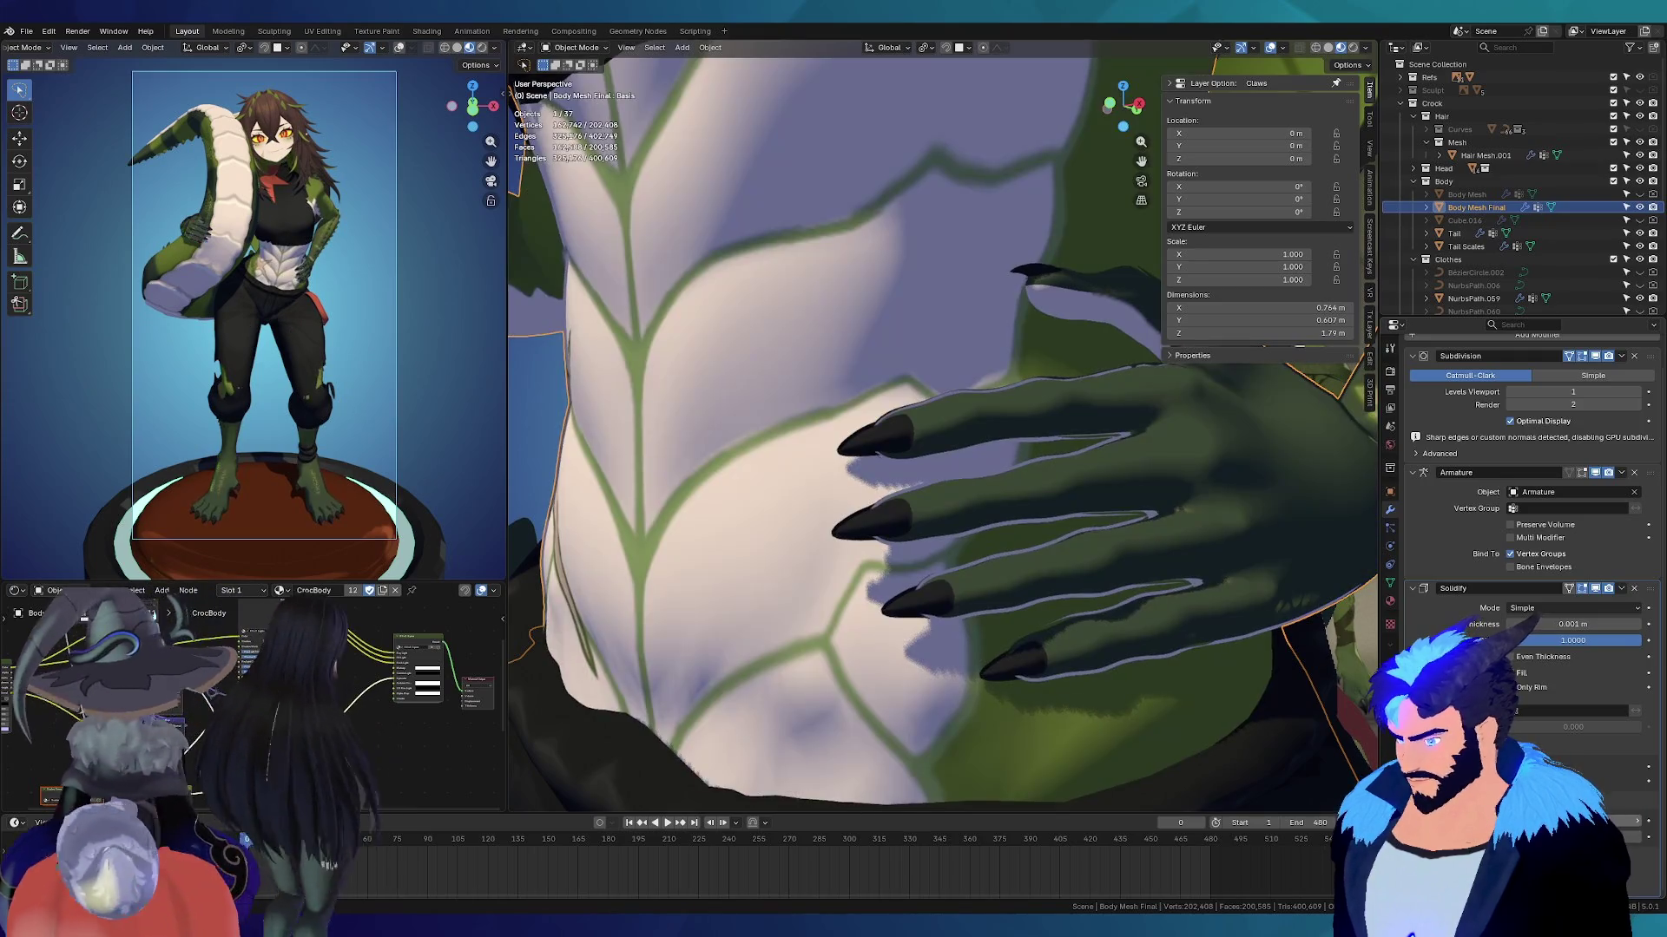
{"action": "middle_click_drag", "start_coordinate": [1024, 492], "coordinate": [1132, 528]}
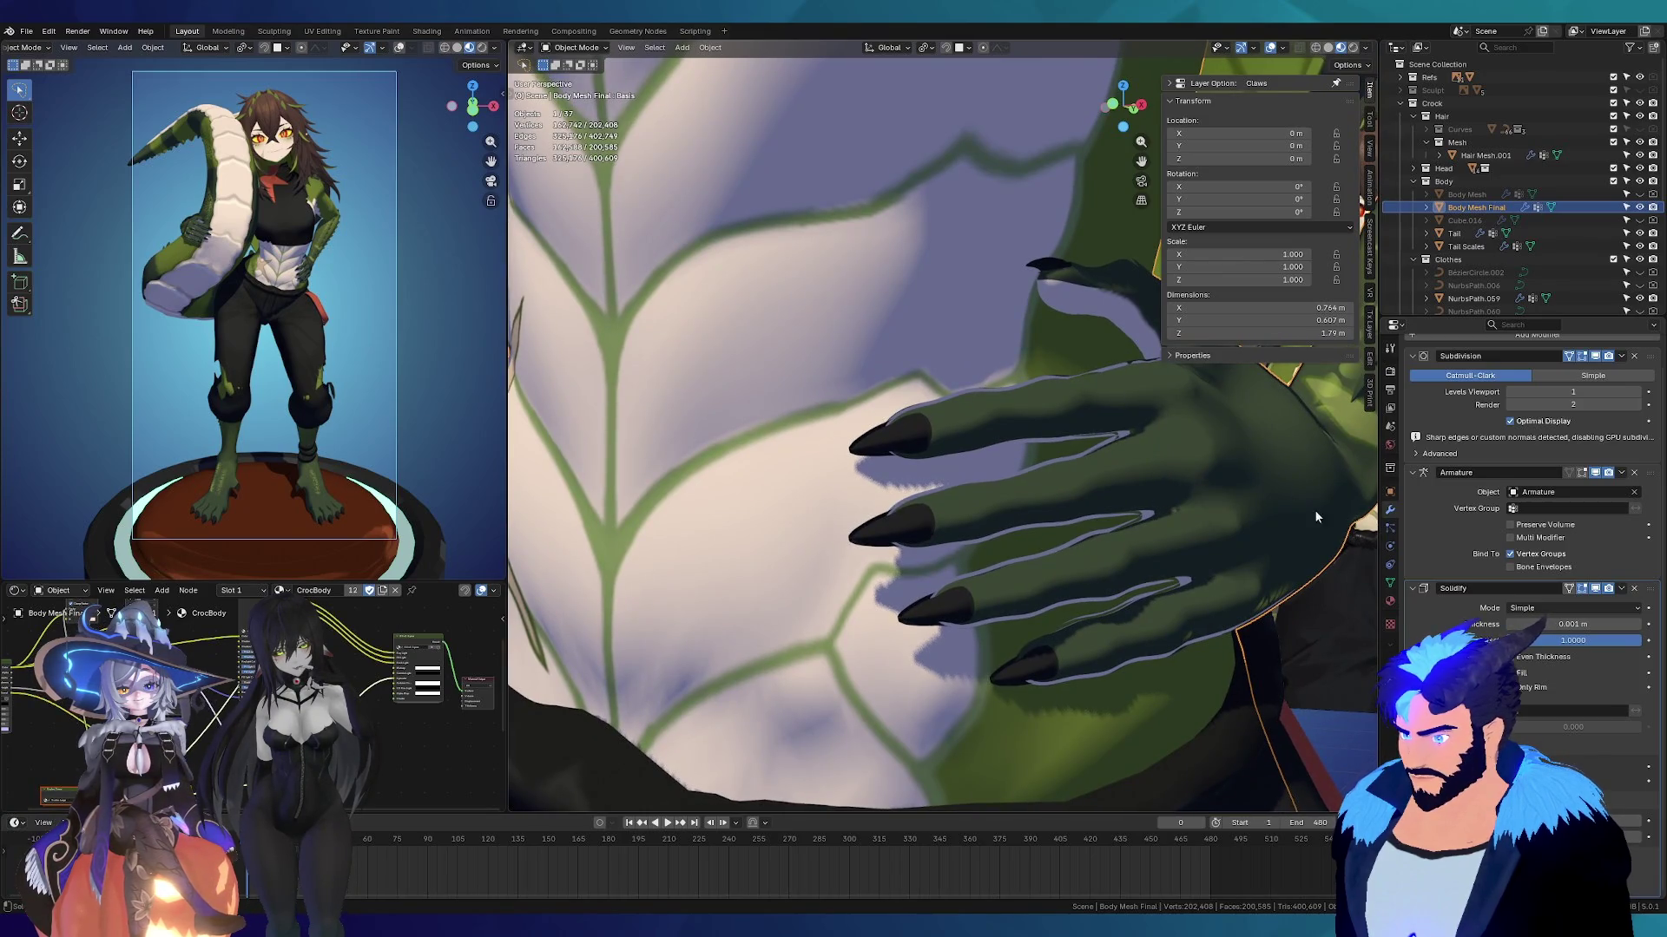
{"action": "scroll", "coordinate": [1538, 473], "scroll_direction": "up", "scroll_amount": 2}
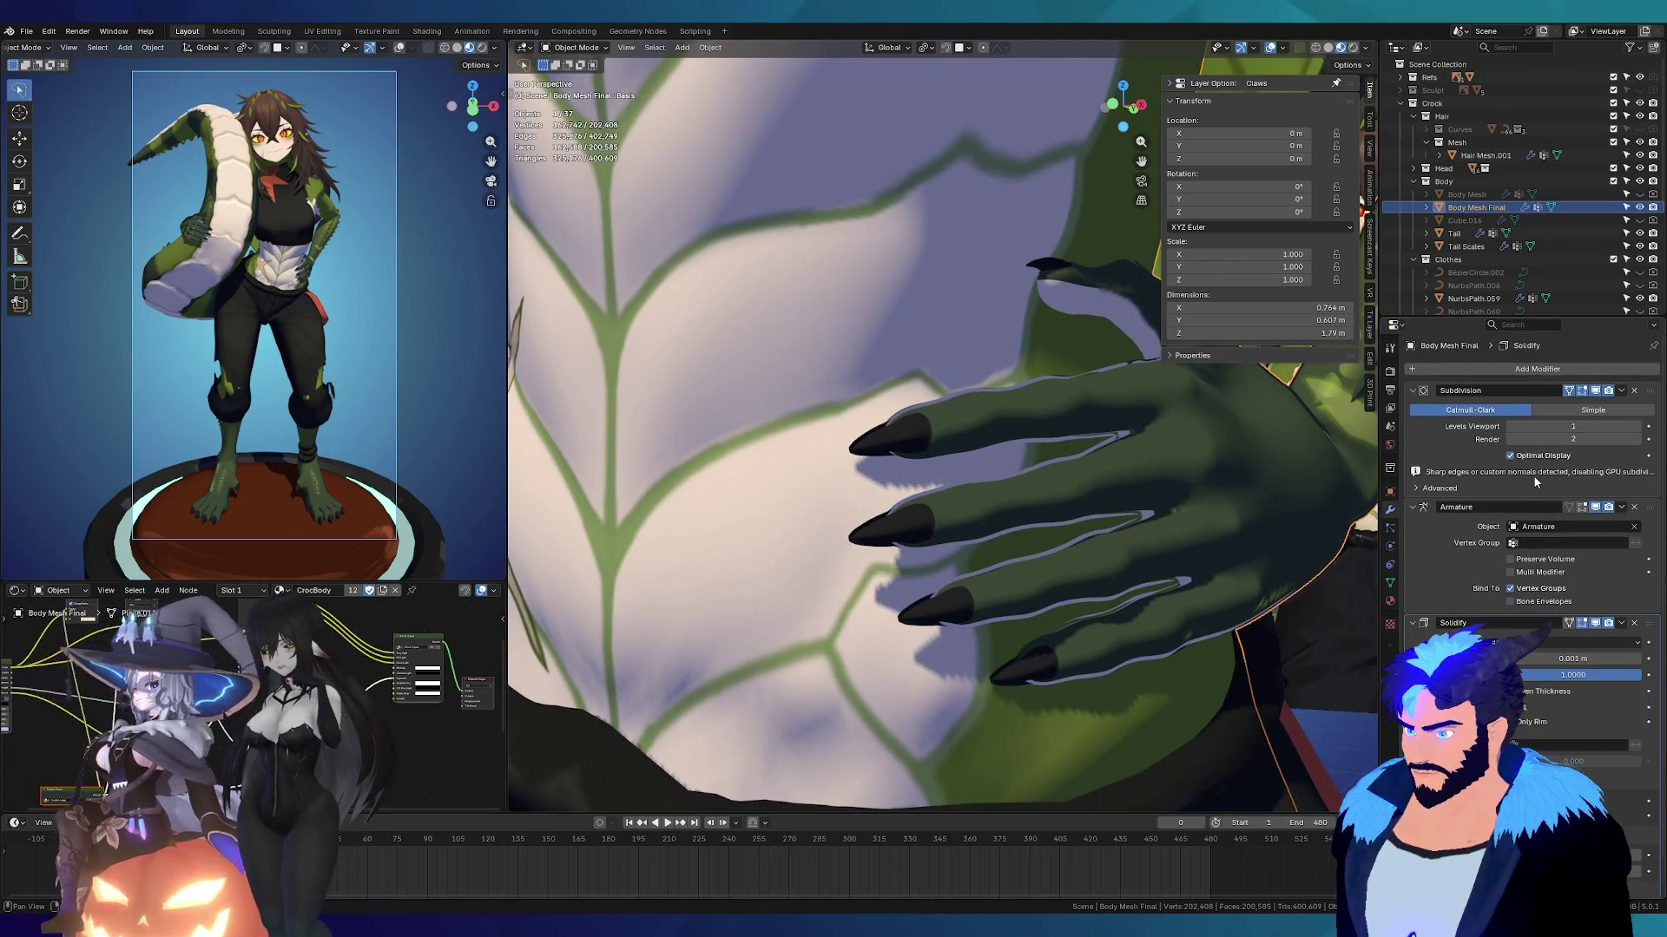
Step: In the second material, replace Principled BSDF with a black Color node wired to Surface
{"action": "left_click", "coordinate": [1390, 603]}
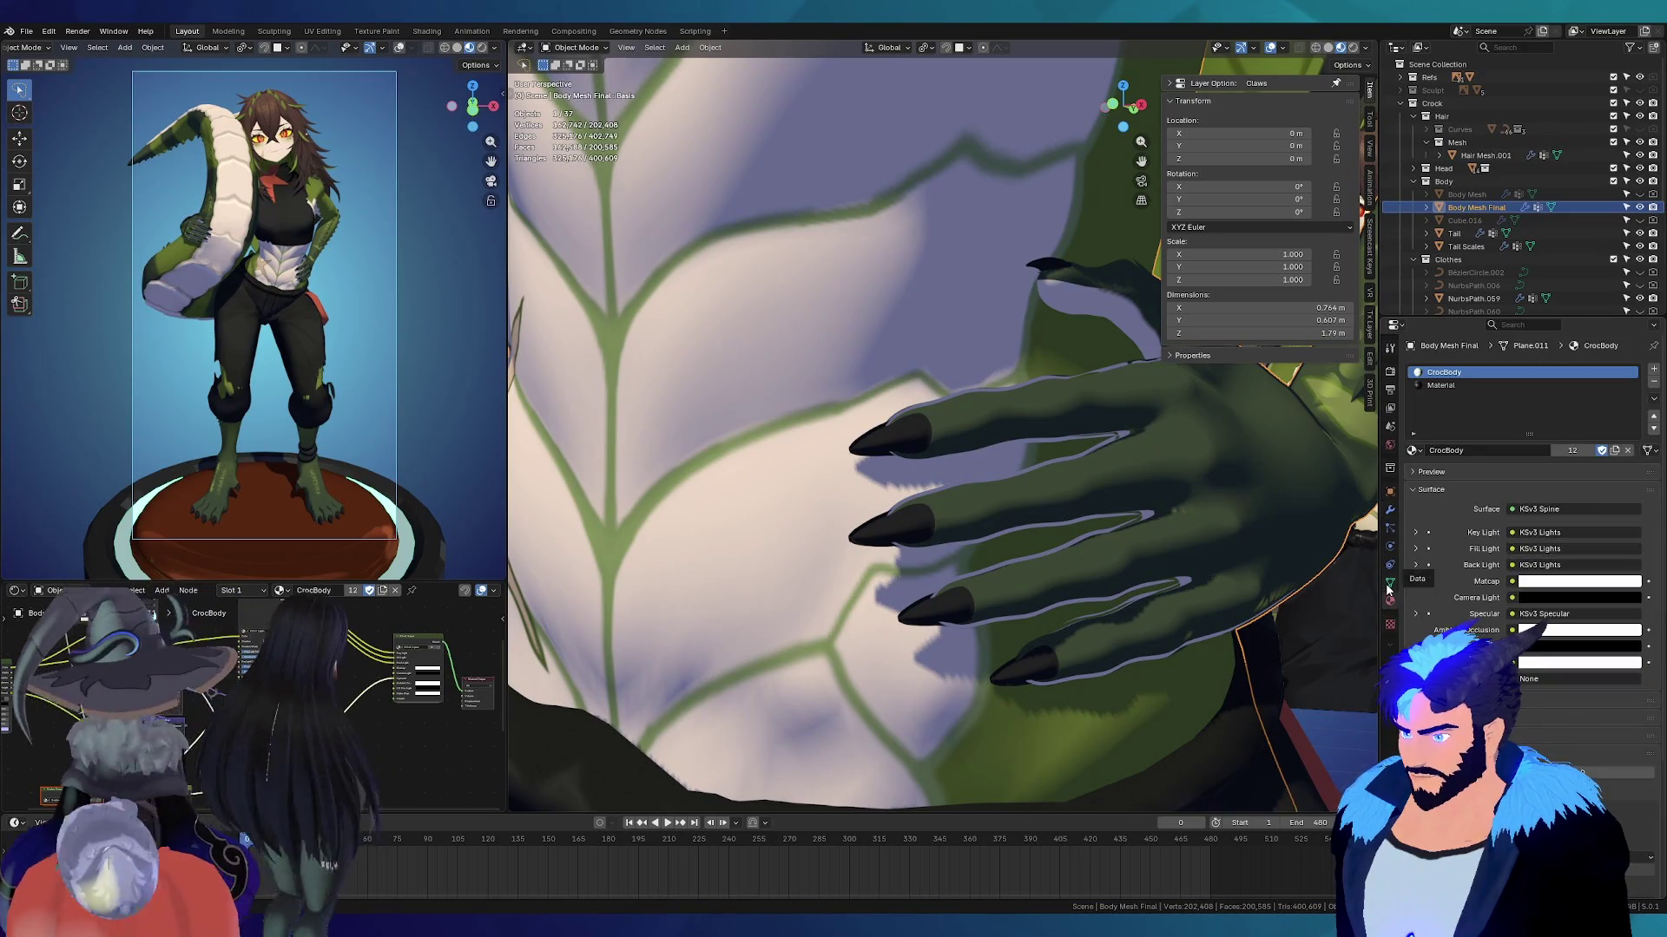
{"action": "left_click", "coordinate": [1451, 383]}
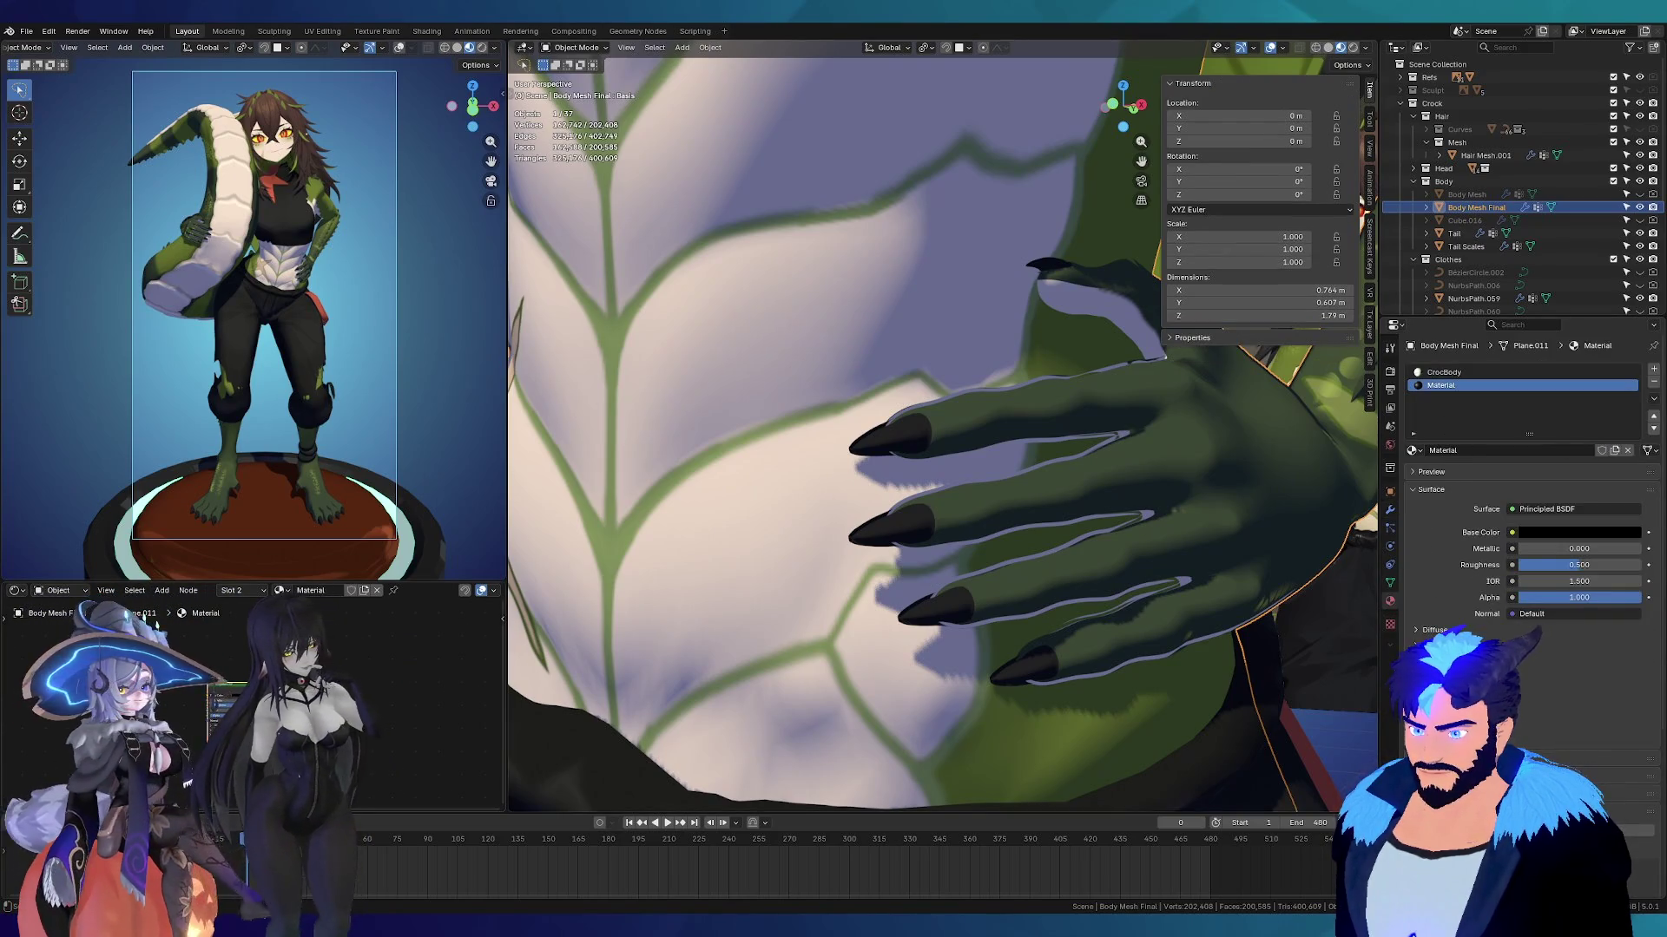
{"action": "key", "text": "x"}
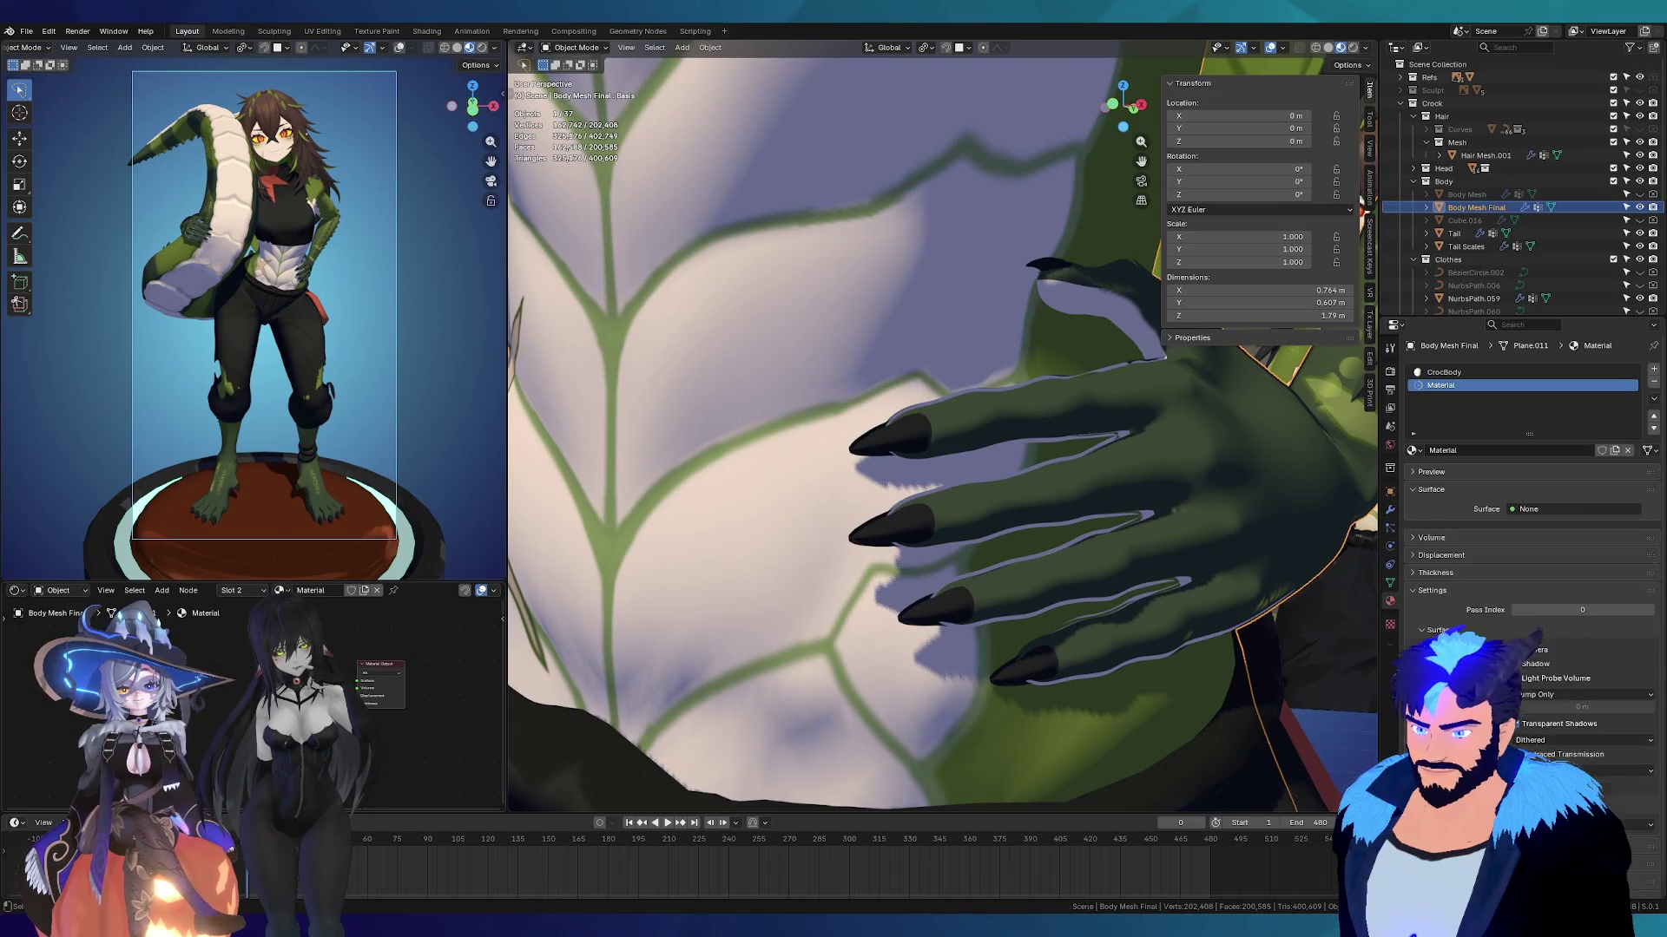
{"action": "key", "text": "shift+a"}
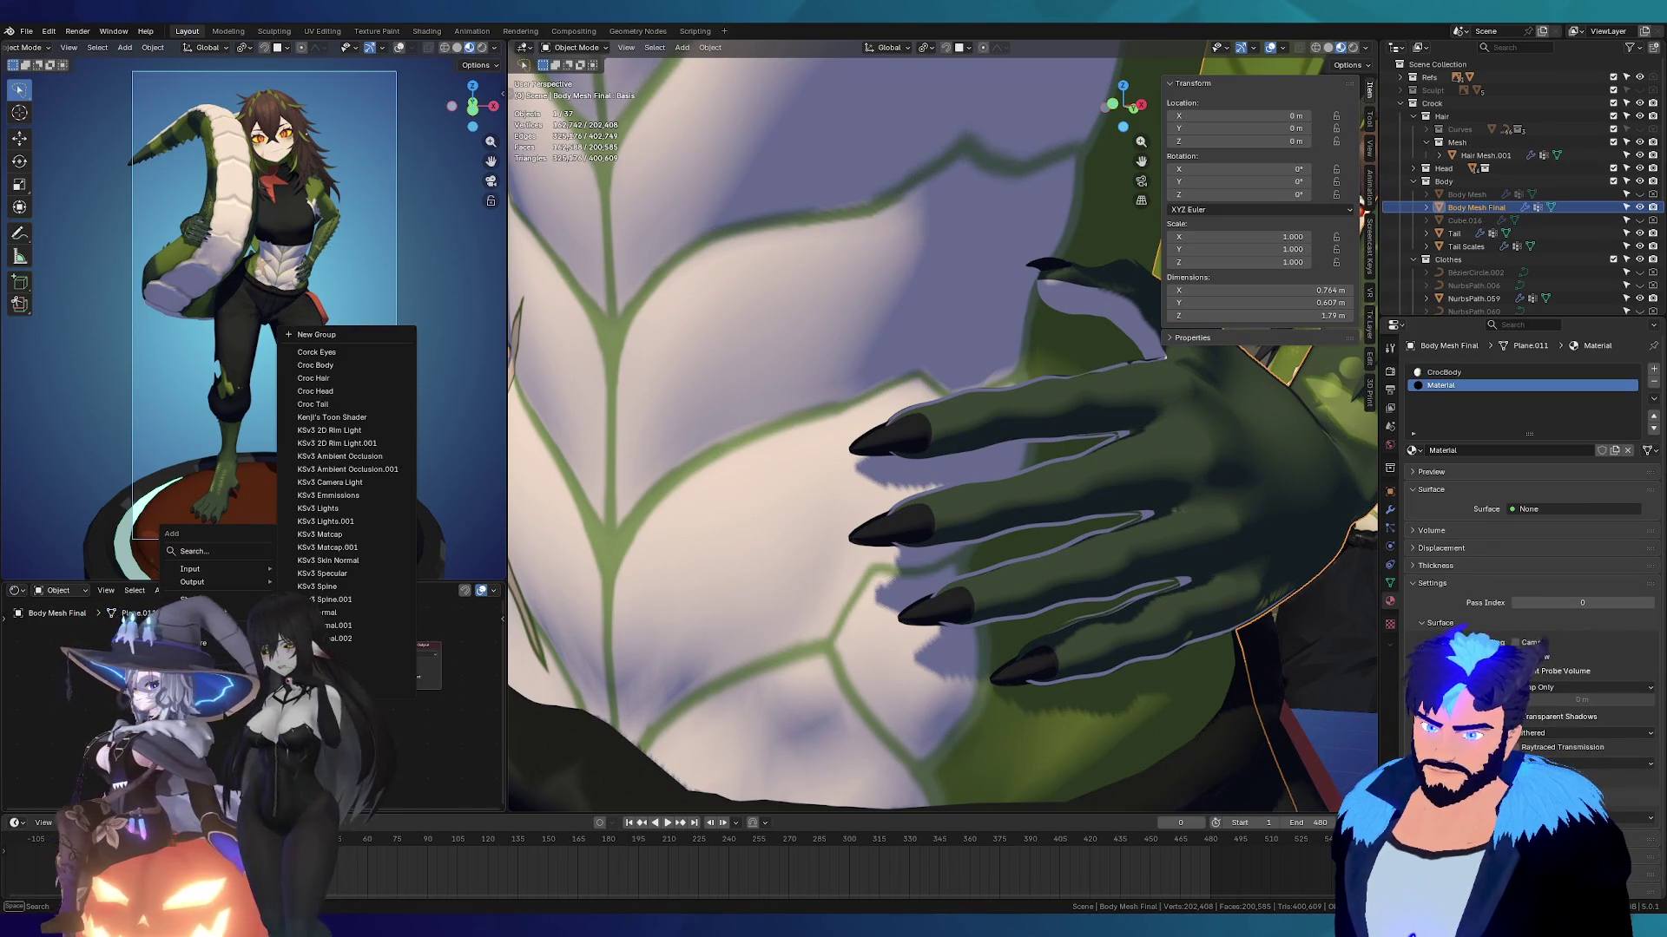
{"action": "left_click", "coordinate": [218, 556]}
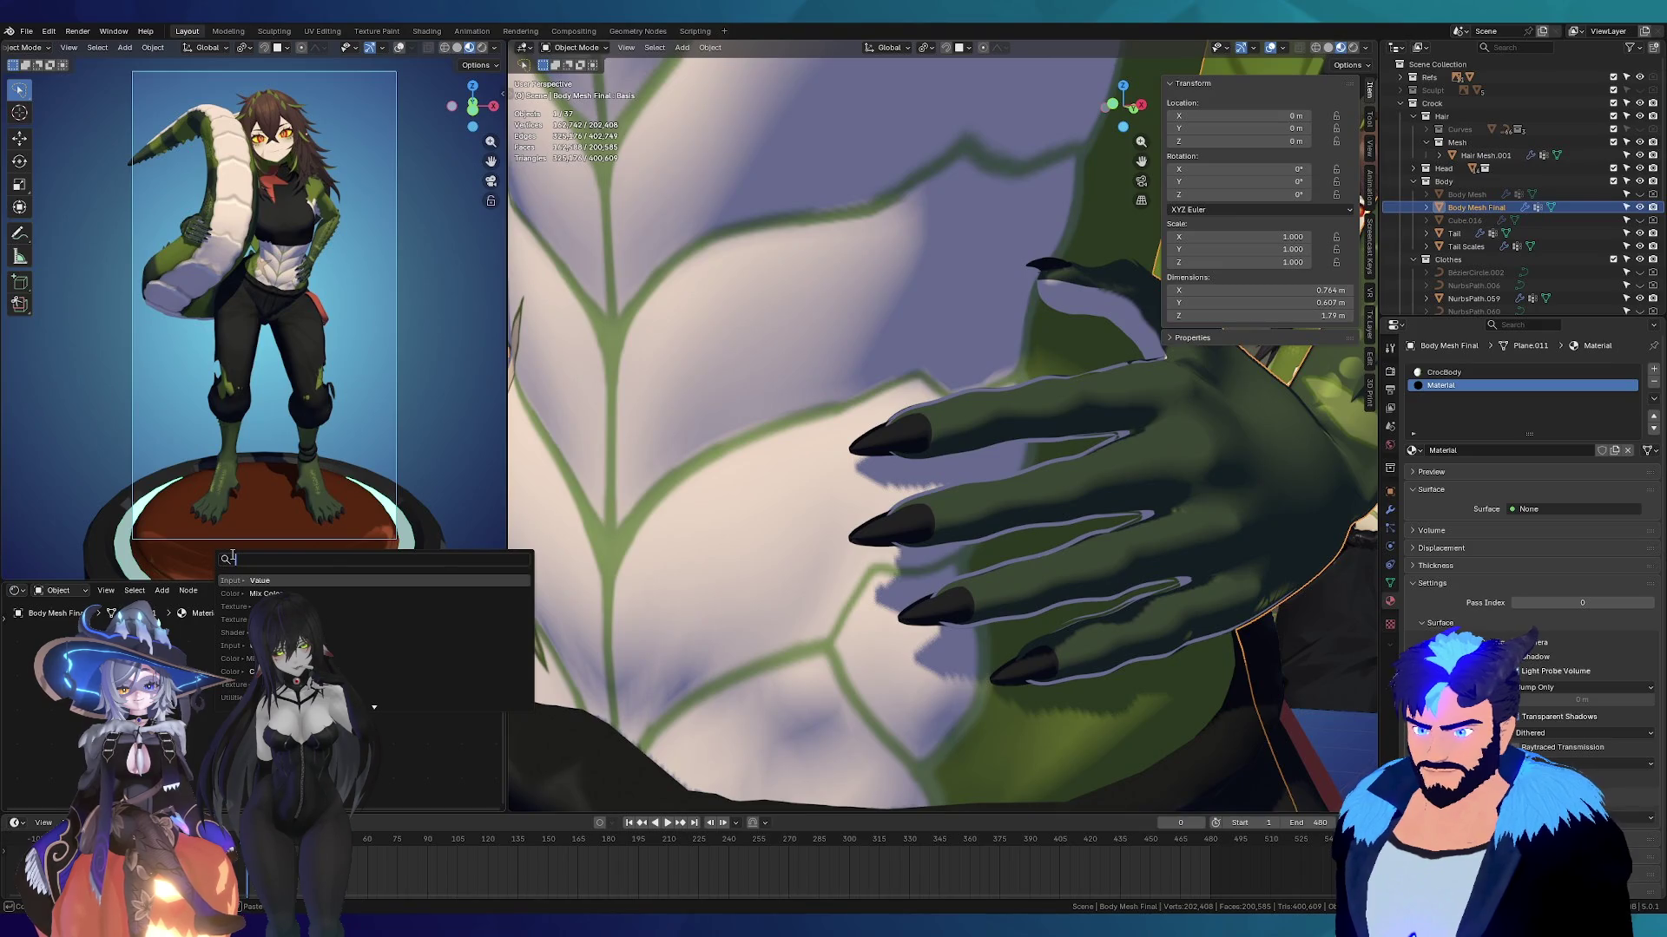
{"action": "type", "text": "col"}
{"action": "key", "text": "Return"}
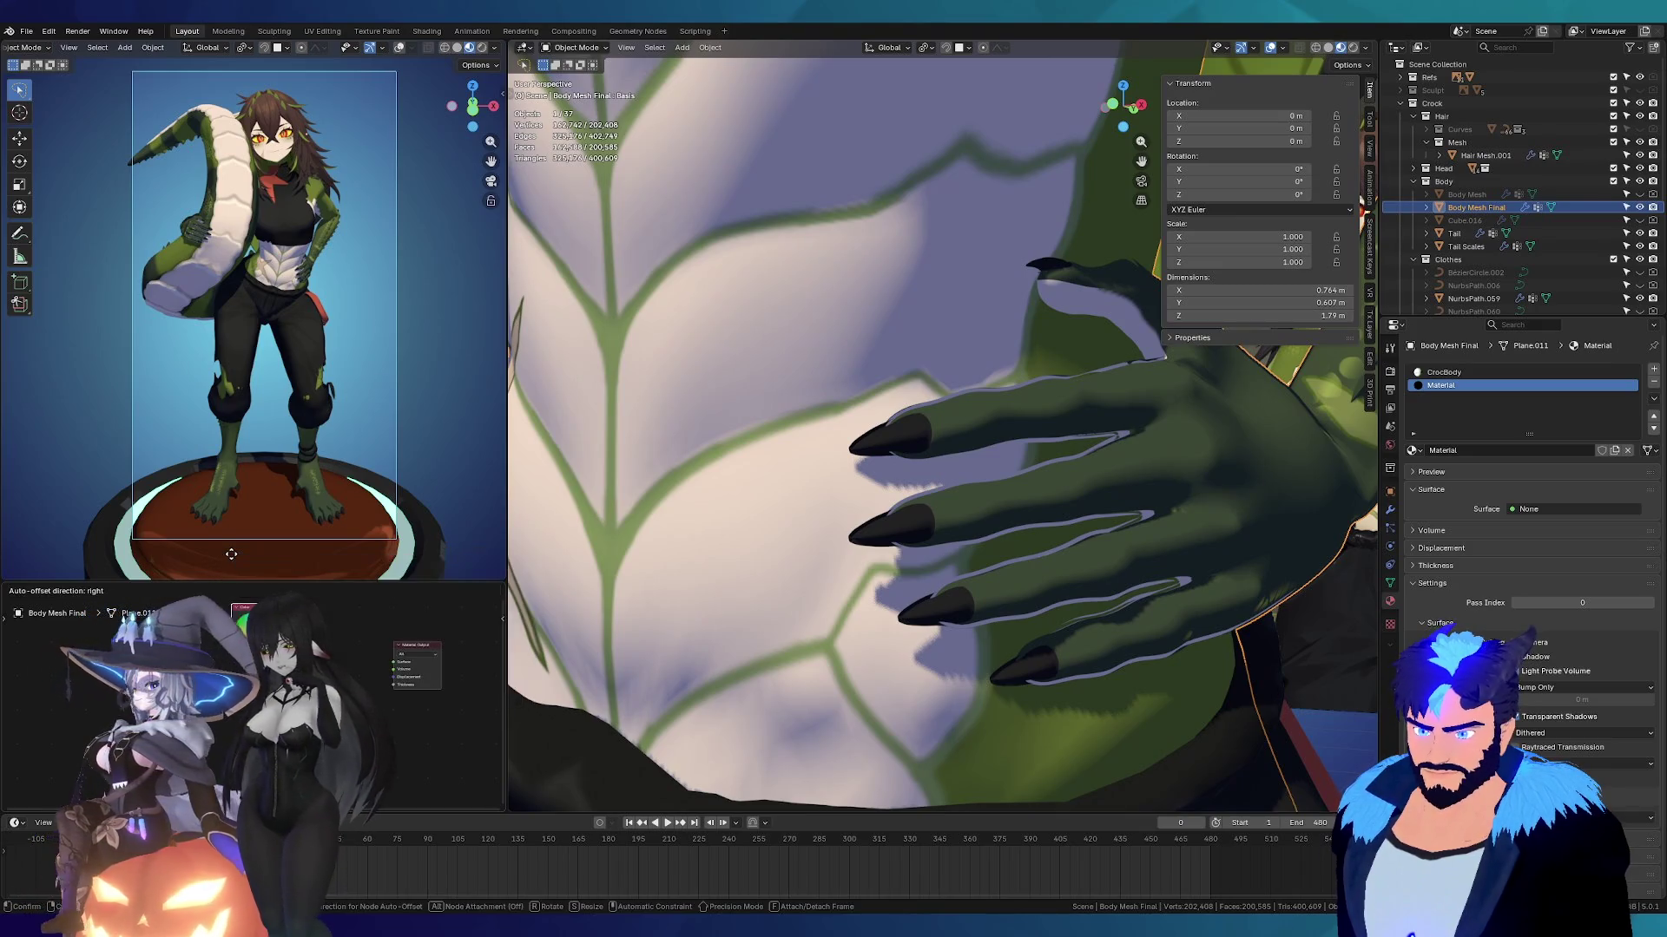
{"action": "left_click", "coordinate": [215, 647]}
{"action": "left_click_drag", "start_coordinate": [248, 734], "coordinate": [396, 662]}
{"action": "scroll", "coordinate": [261, 686], "scroll_direction": "up", "scroll_amount": 2}
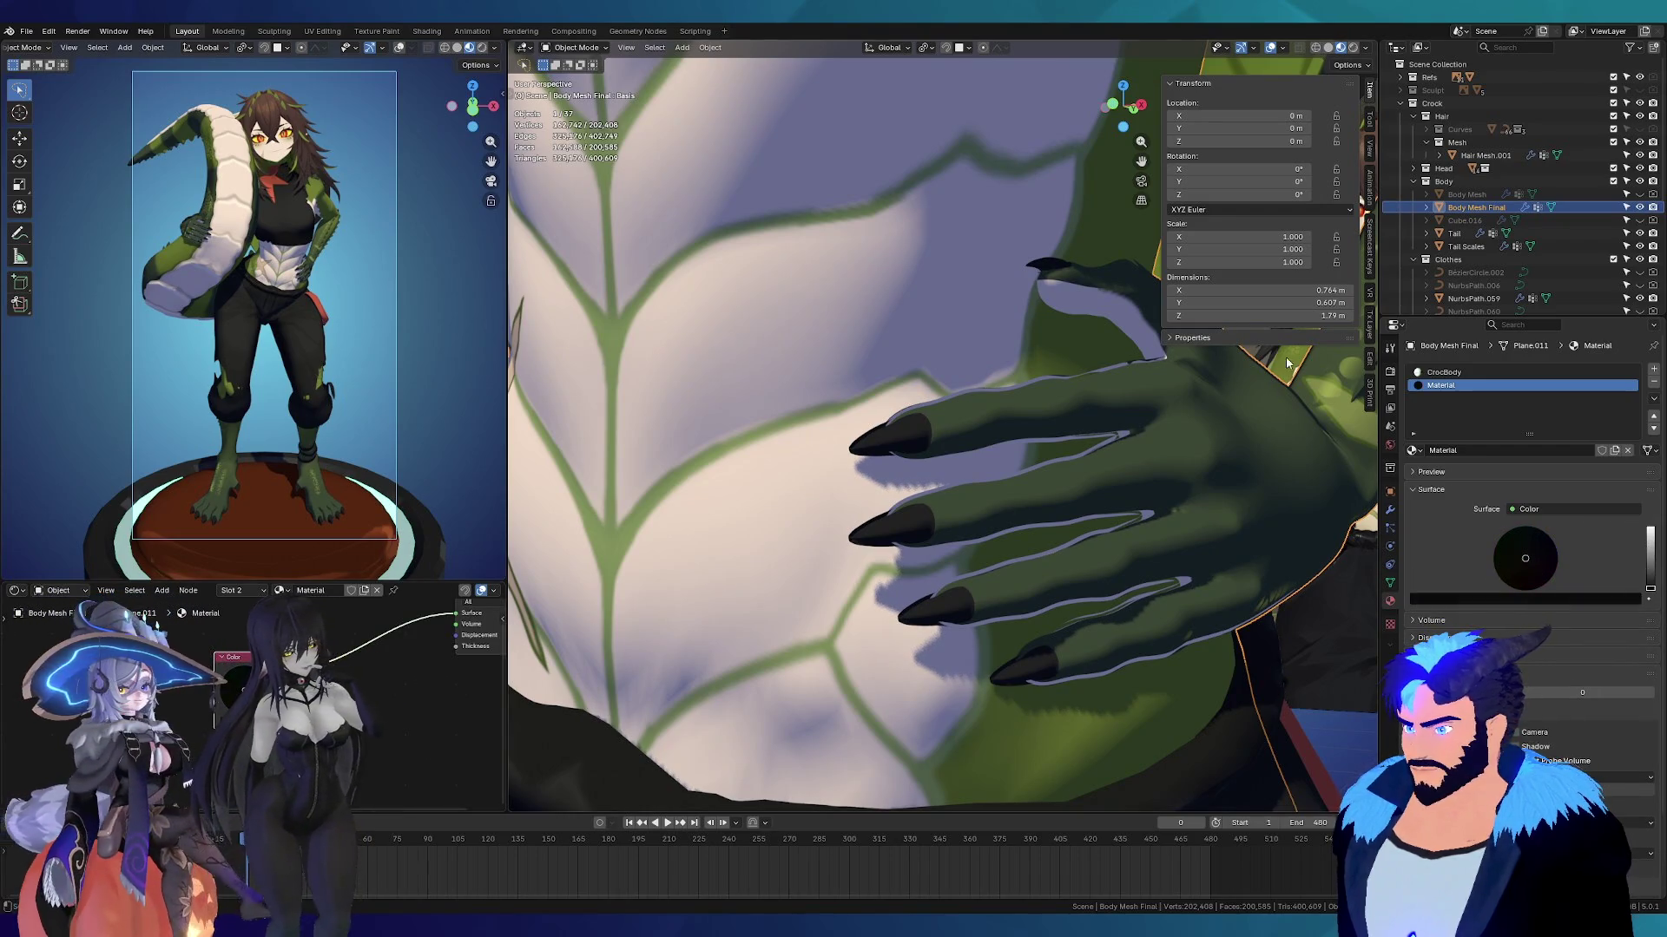
{"action": "left_click", "coordinate": [1390, 583]}
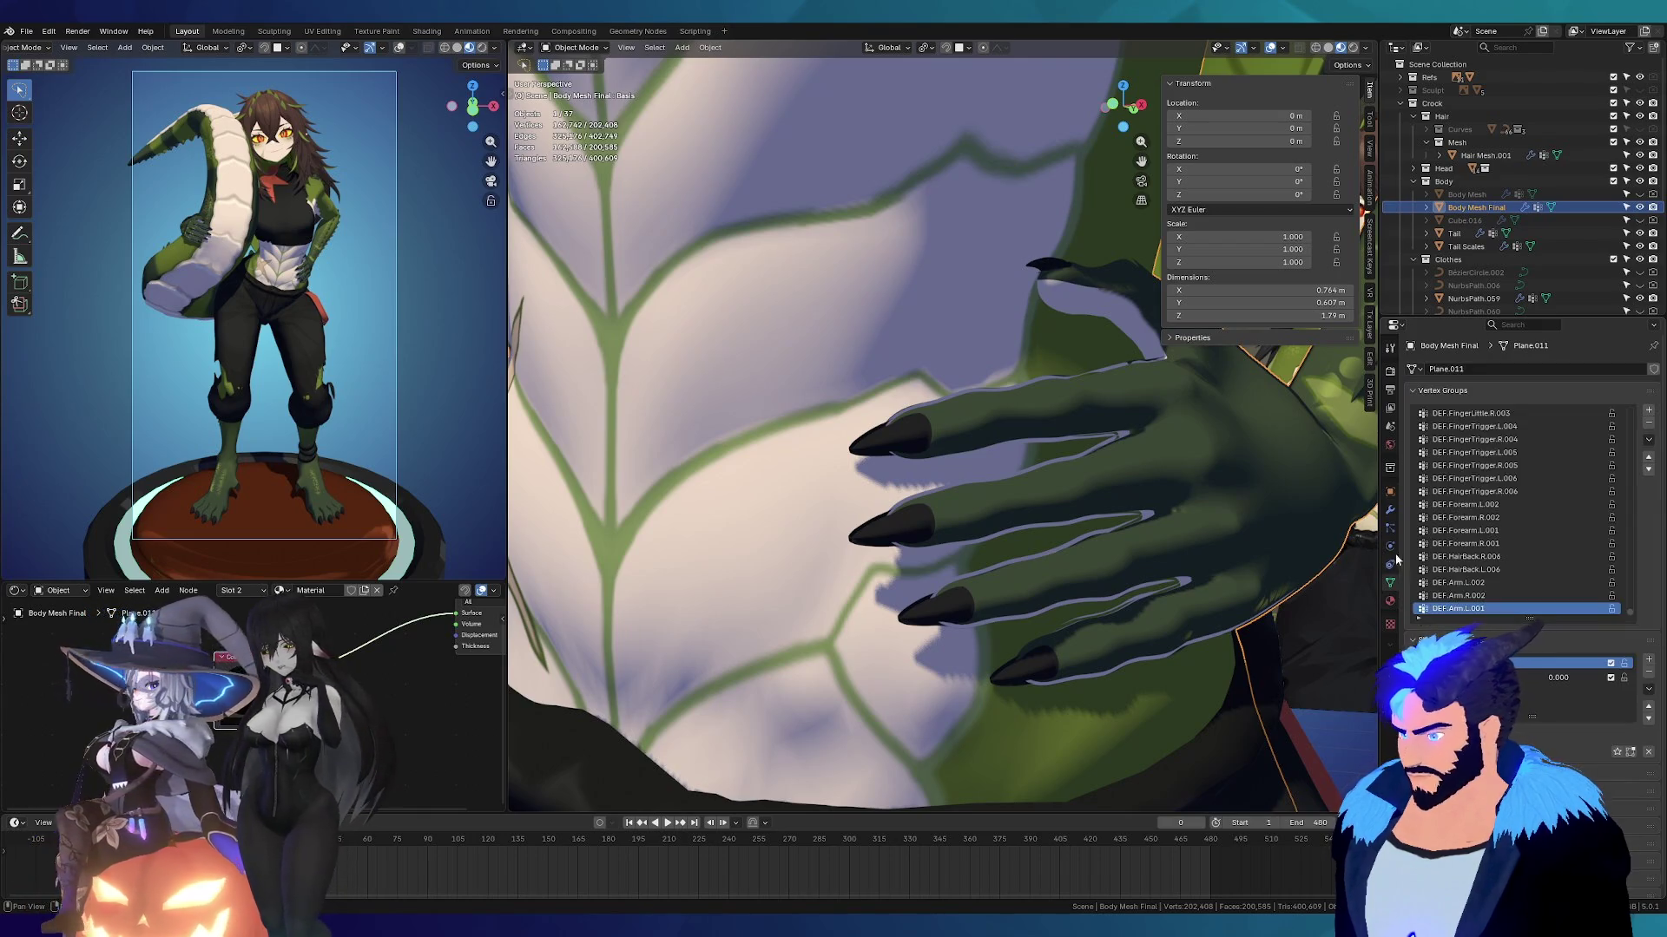
Step: Set the Solidify Material Offset to 1 so the shell uses the black material
{"action": "left_click", "coordinate": [1390, 509]}
{"action": "scroll", "coordinate": [1599, 790], "scroll_direction": "down", "scroll_amount": 2}
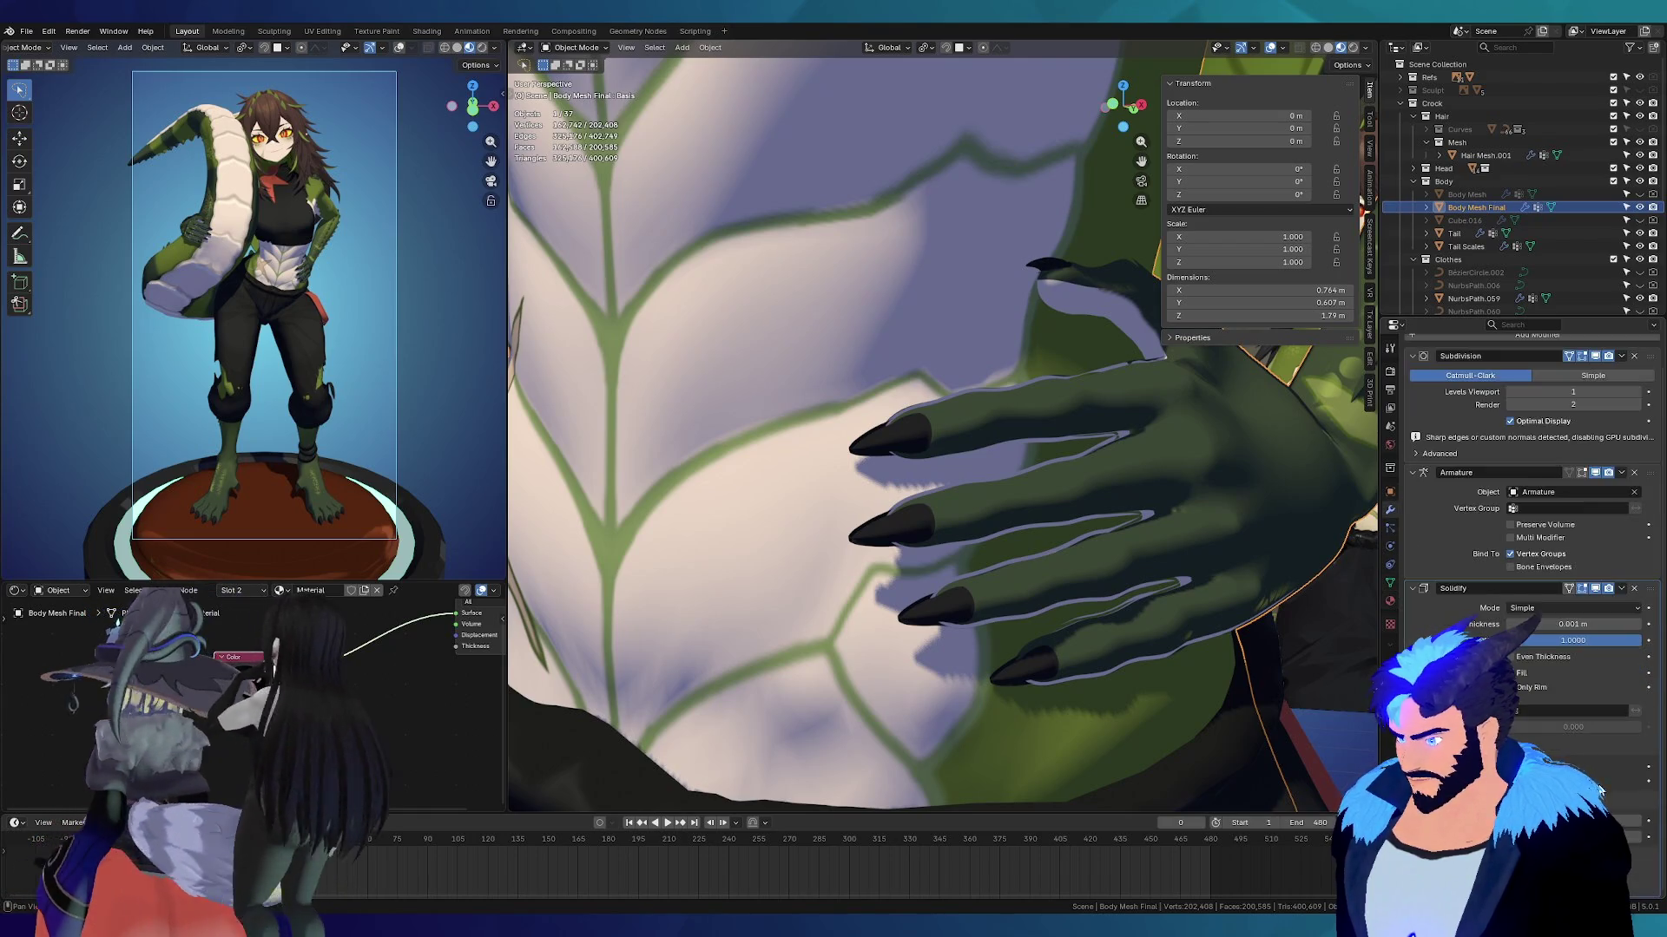
{"action": "left_click", "coordinate": [1637, 823]}
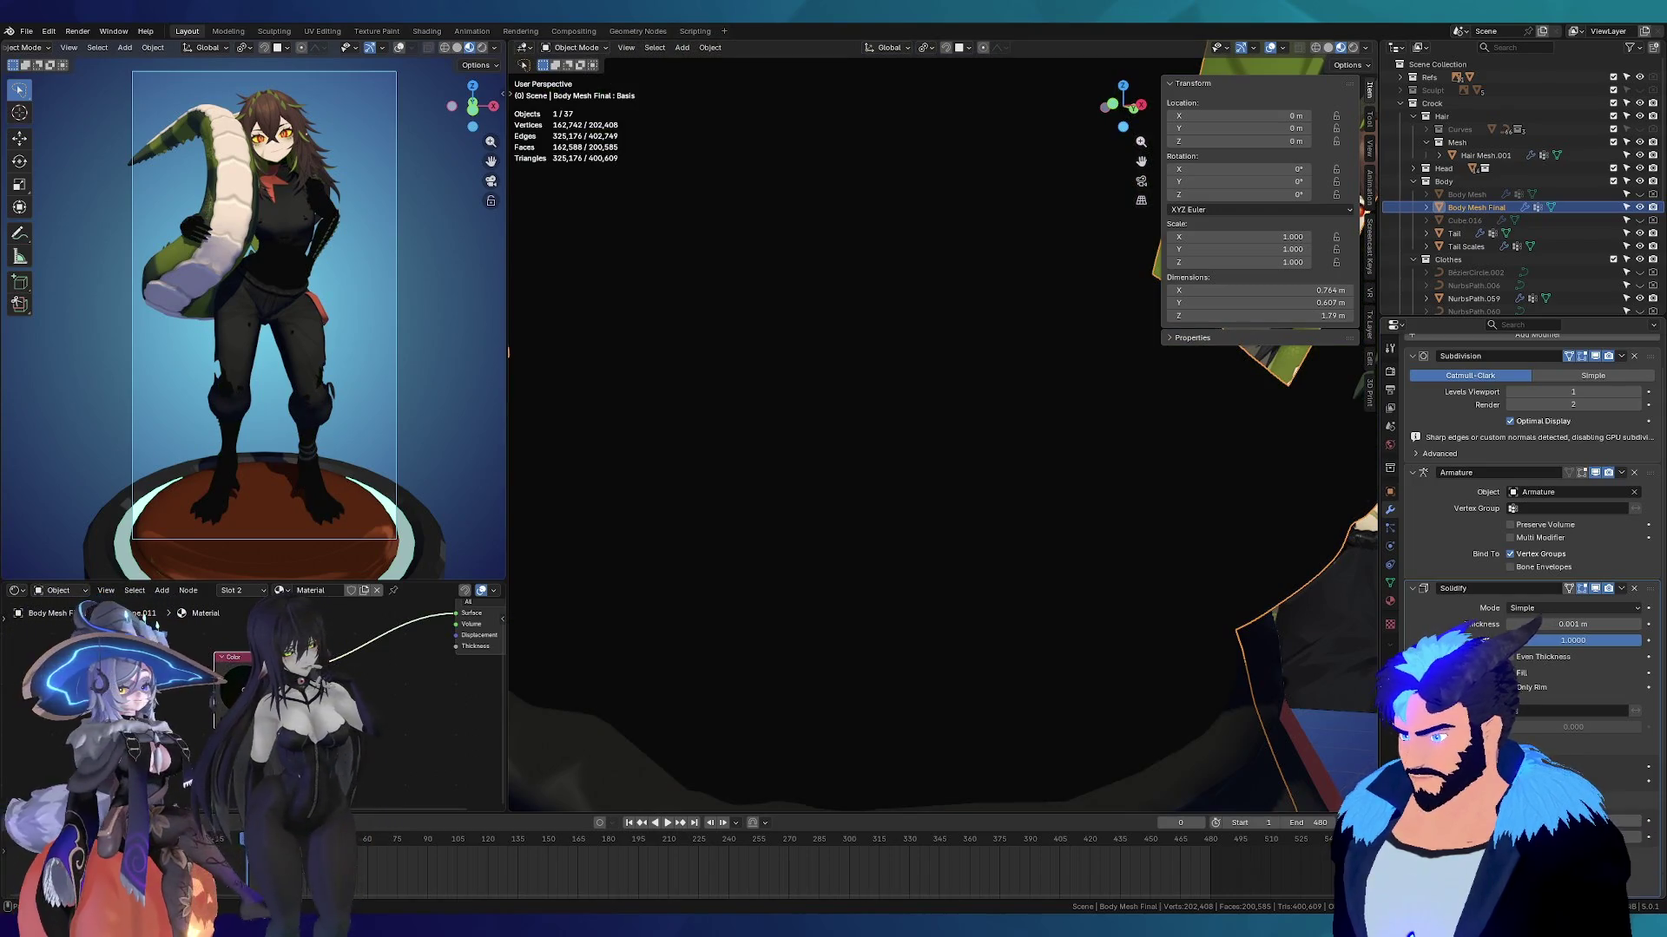
{"action": "mouse_move", "coordinate": [1071, 592]}
{"action": "middle_mouse_down"}
{"action": "mouse_move", "coordinate": [974, 576]}
{"action": "mouse_move", "coordinate": [1041, 594]}
{"action": "mouse_move", "coordinate": [1011, 588]}
{"action": "middle_mouse_up"}
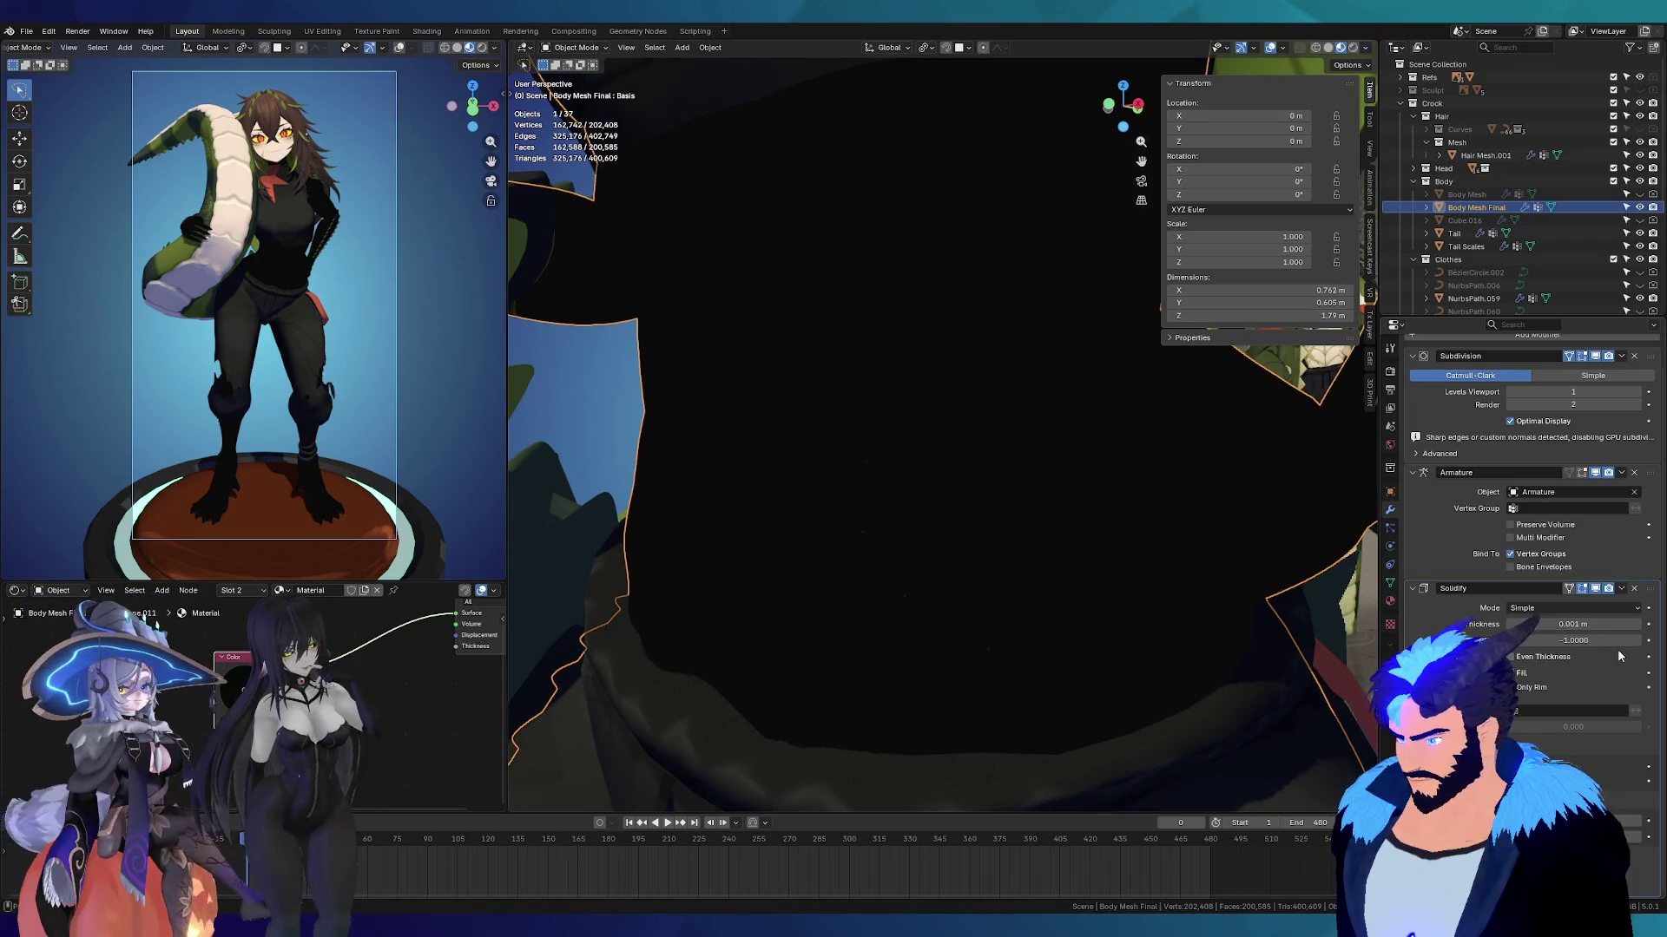
Step: Try a Solidify thickness of -0.001, then restore it to 0.001 m
{"action": "left_click", "coordinate": [1608, 625]}
{"action": "type", "text": "-0.001"}
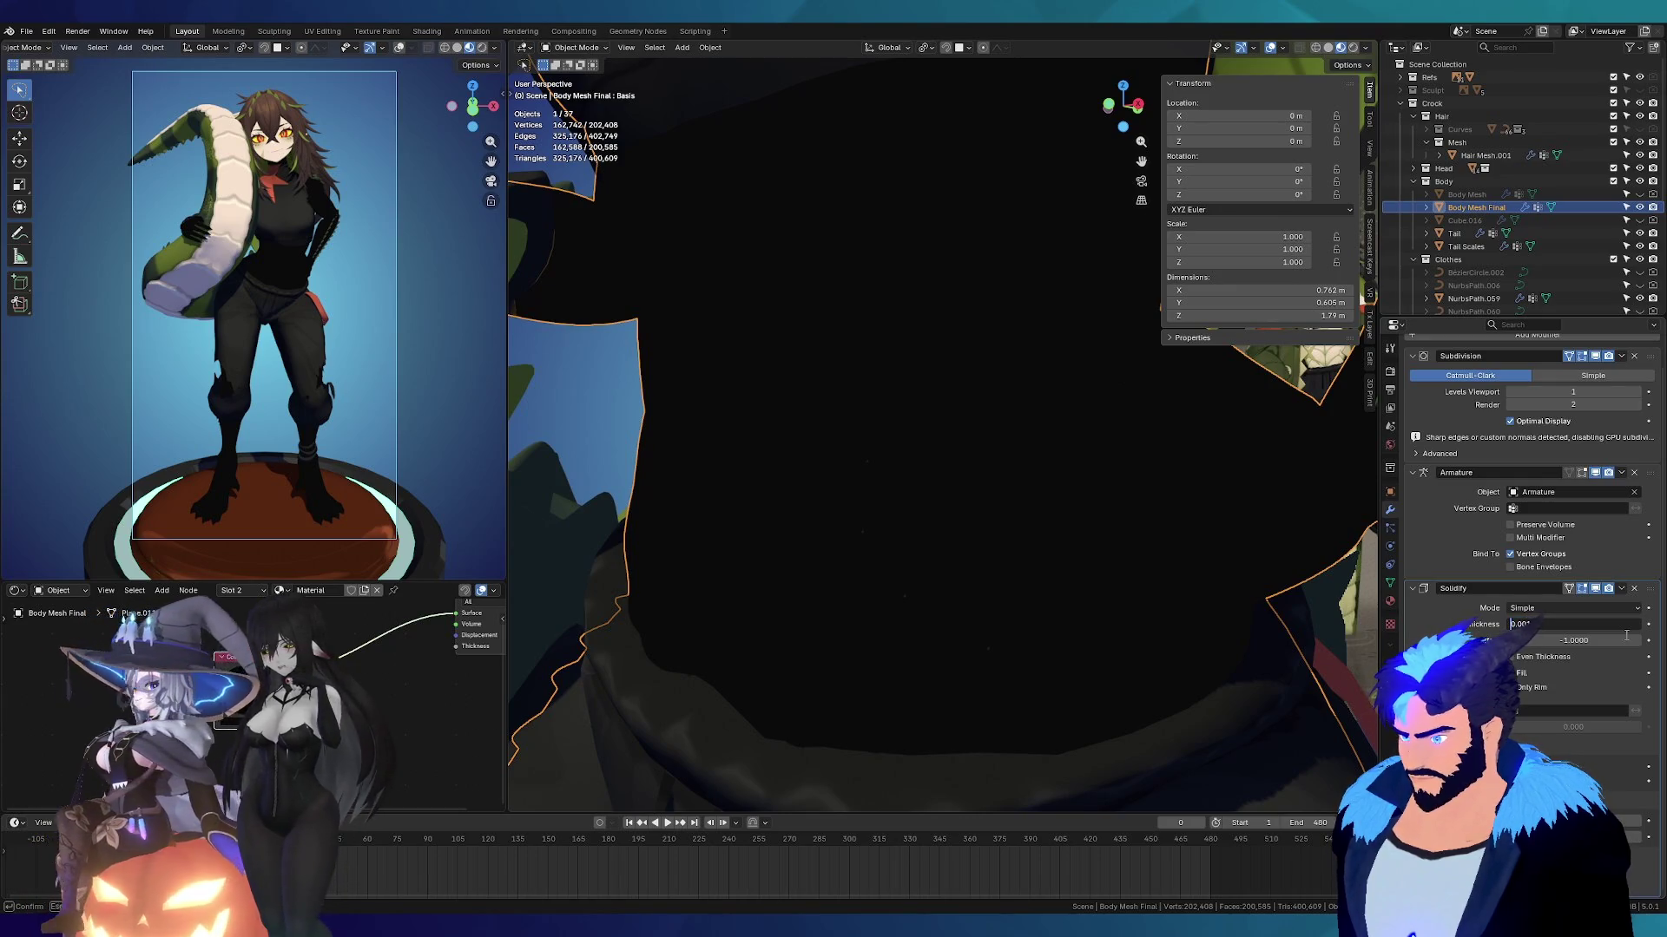
{"action": "key", "text": "Return"}
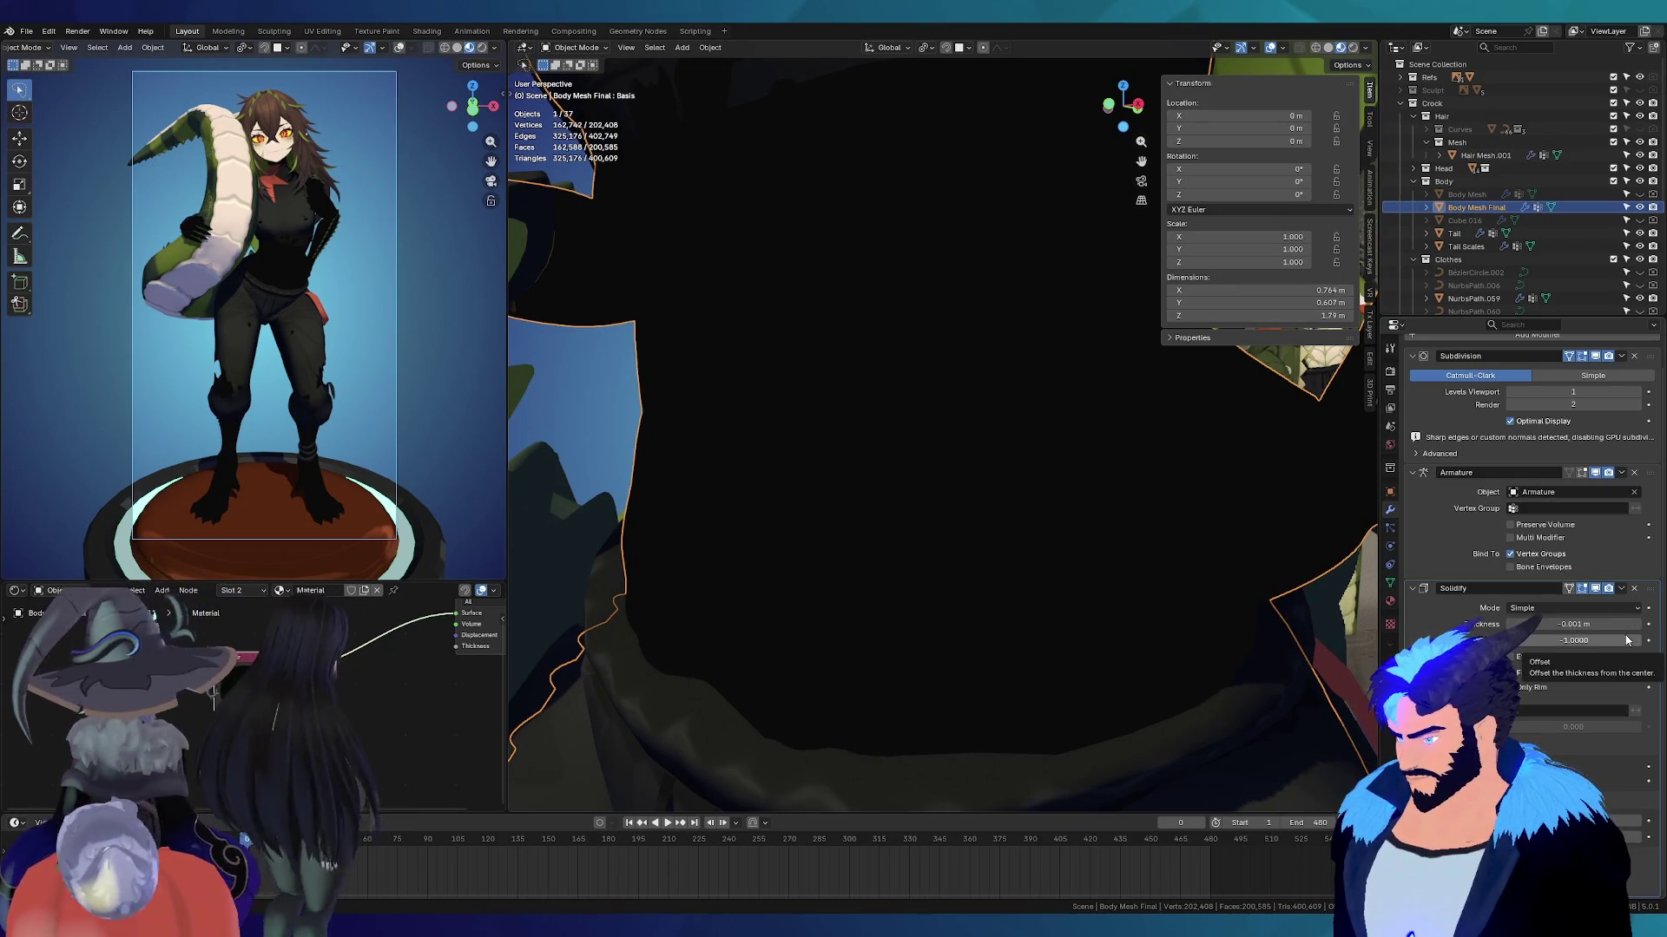
{"action": "left_click", "coordinate": [1556, 626]}
{"action": "key", "text": "Home"}
{"action": "key", "text": "Delete"}
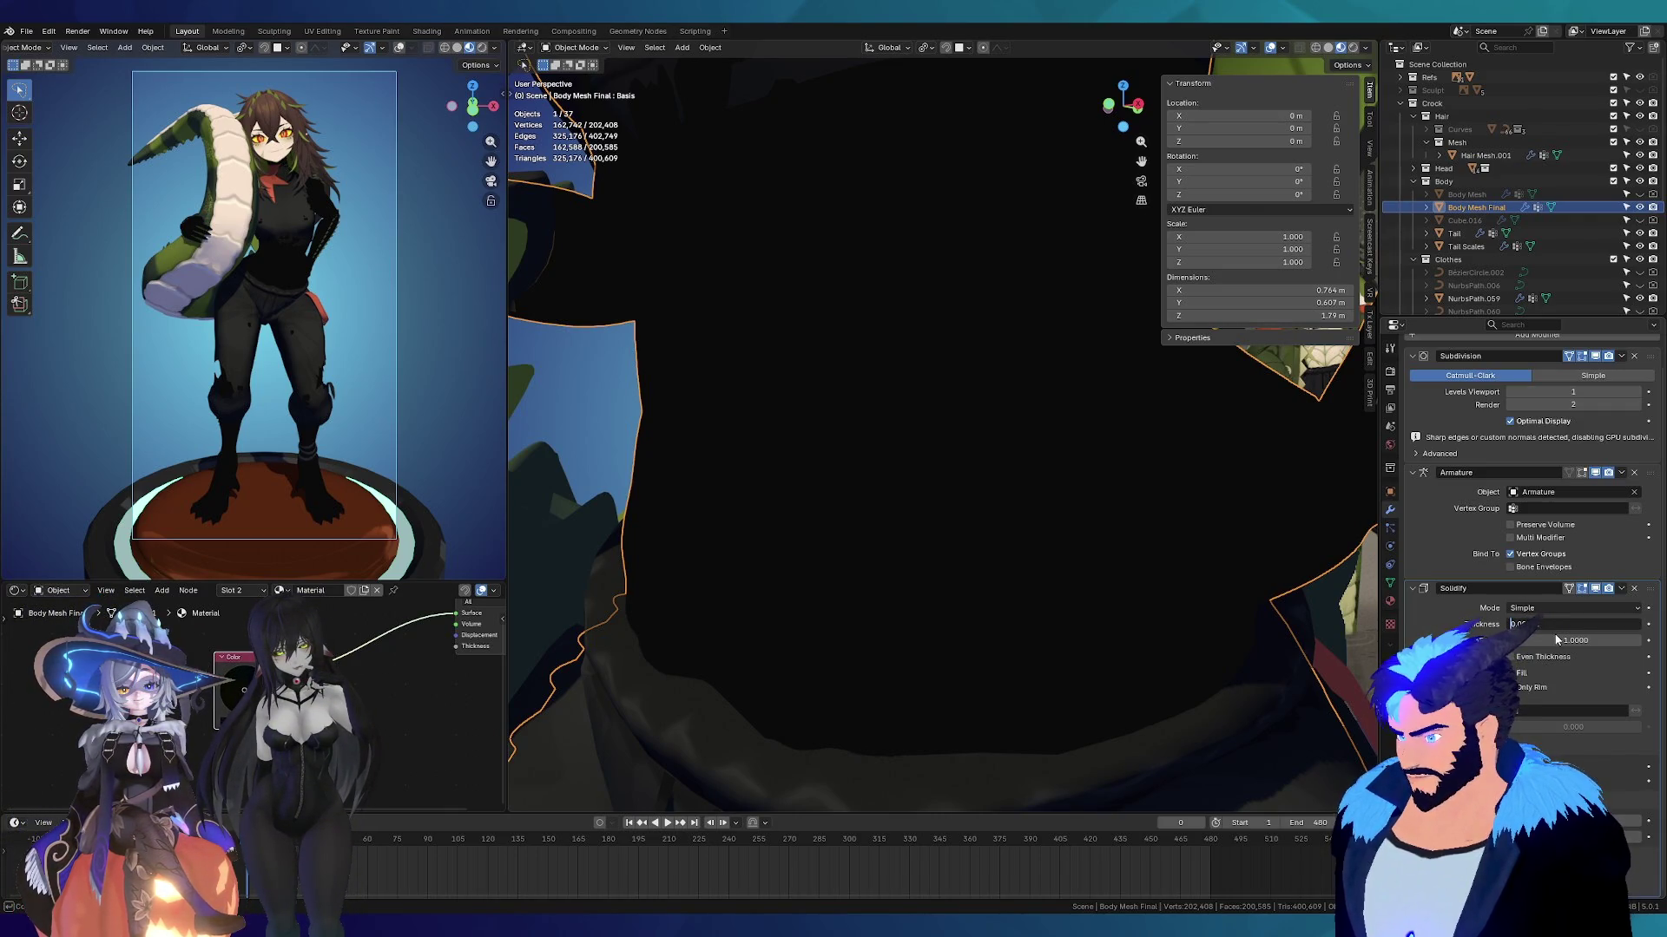
{"action": "key", "text": "Return"}
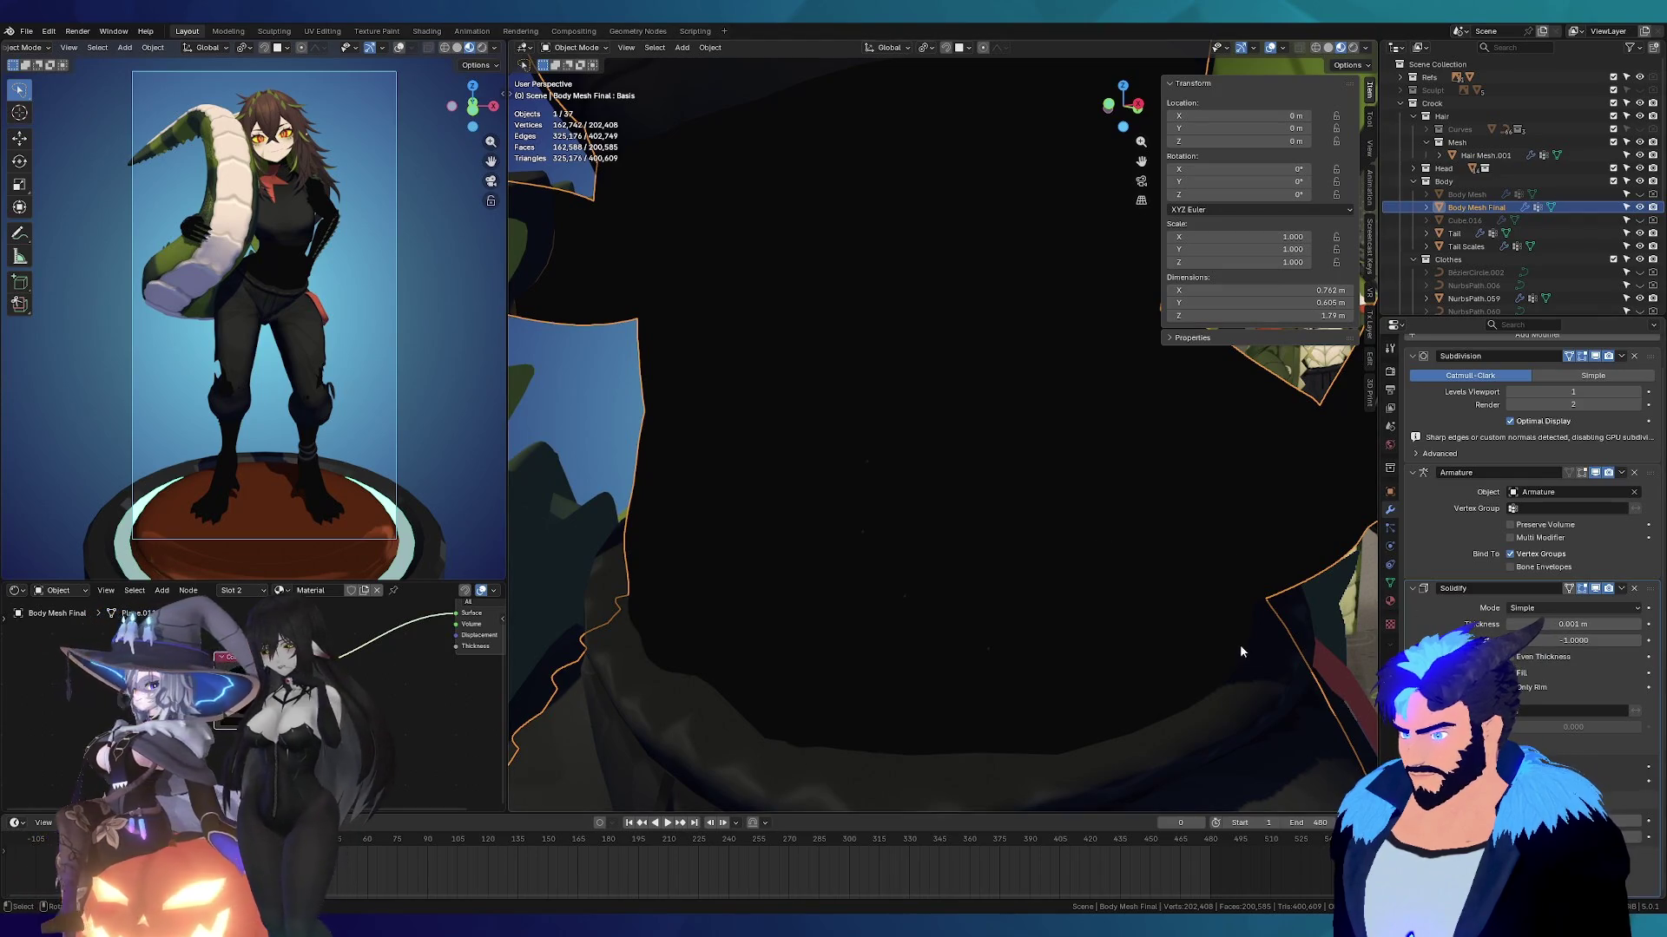
{"action": "scroll", "coordinate": [886, 525], "scroll_direction": "down", "scroll_amount": 3}
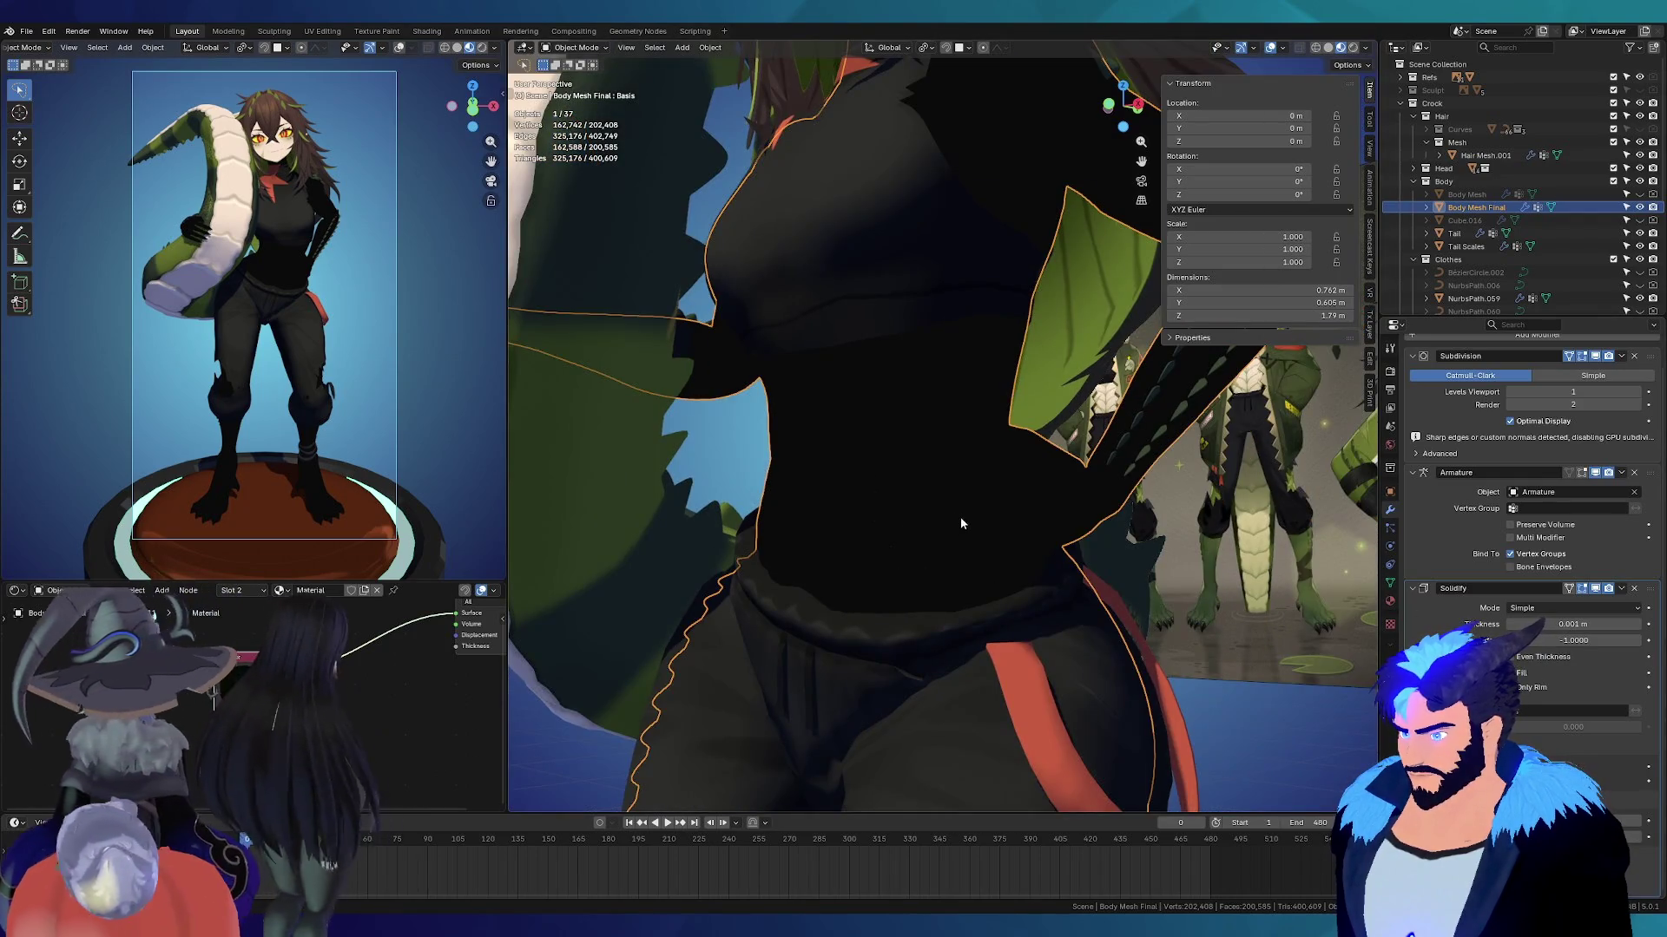
{"action": "scroll", "coordinate": [1042, 538], "scroll_direction": "up", "scroll_amount": 2}
{"action": "left_click", "coordinate": [1390, 599]}
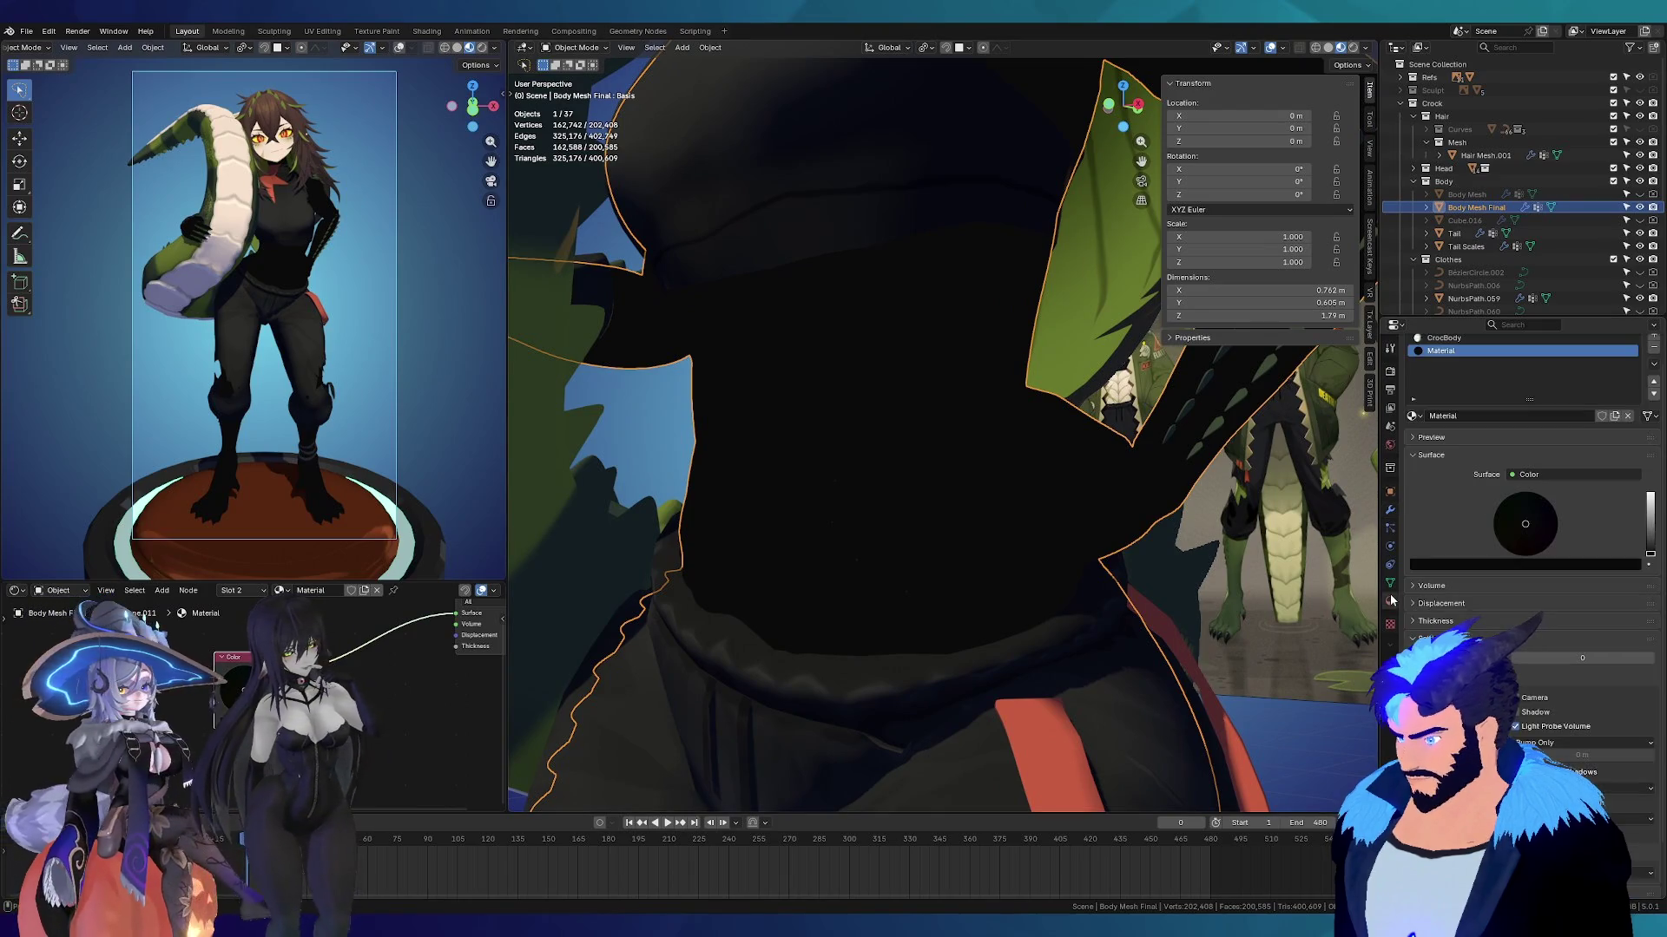
Step: Enable backface culling on the outline material and view the hand from the side
{"action": "left_click", "coordinate": [1537, 700]}
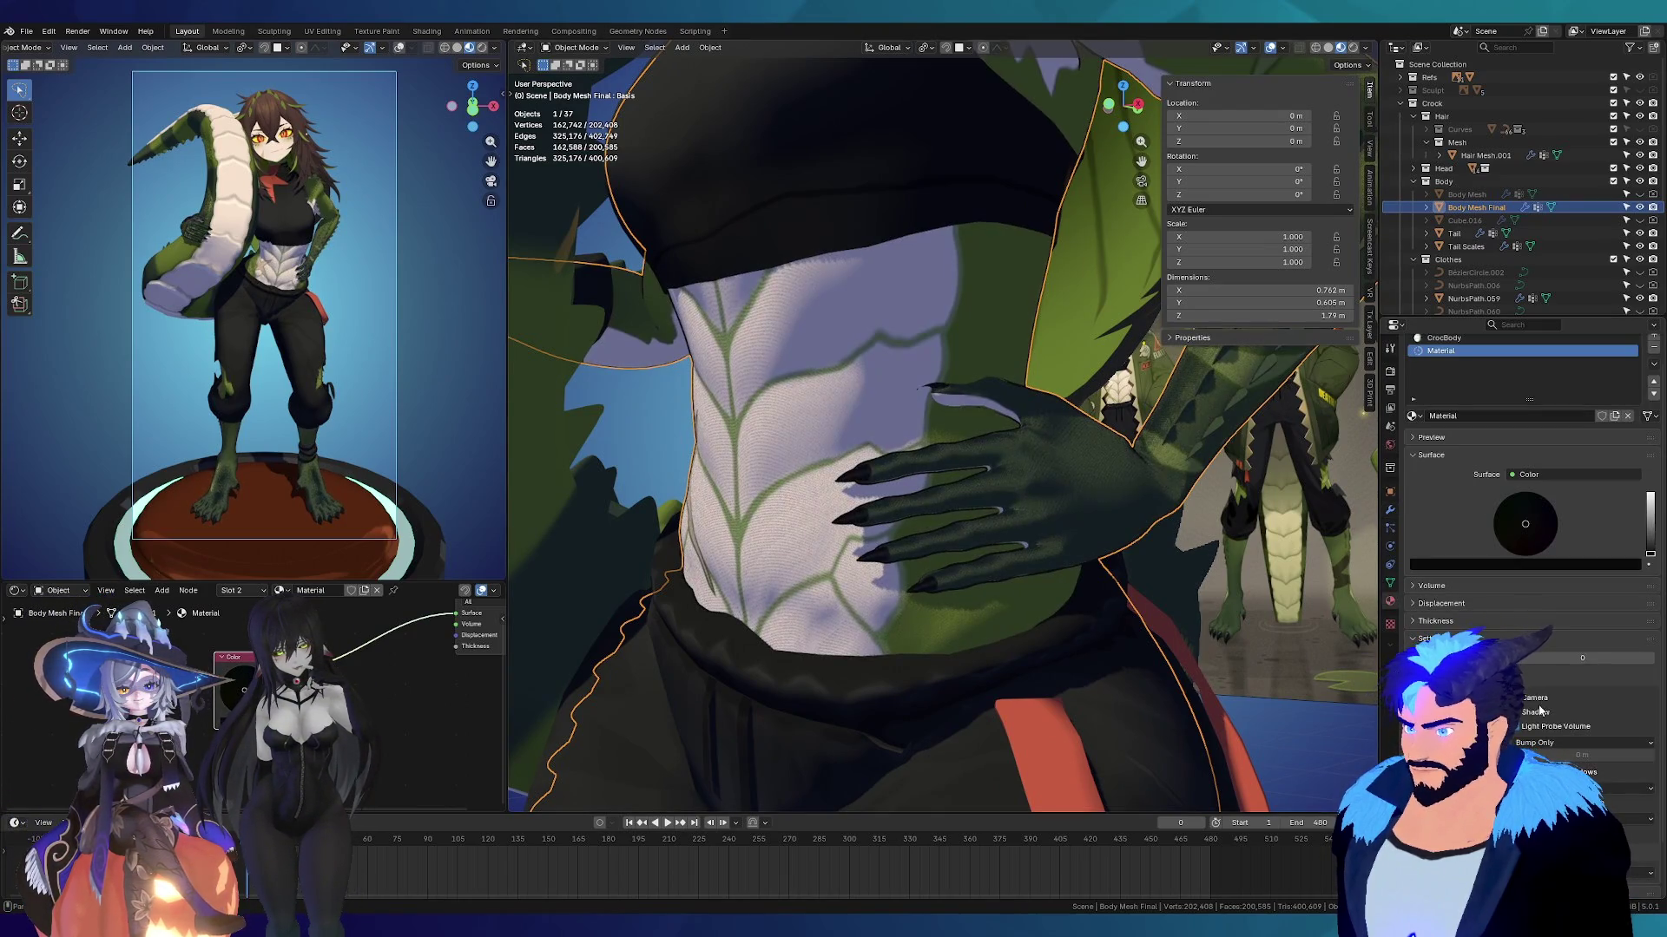
{"action": "scroll", "coordinate": [1007, 467], "scroll_direction": "up", "scroll_amount": 5}
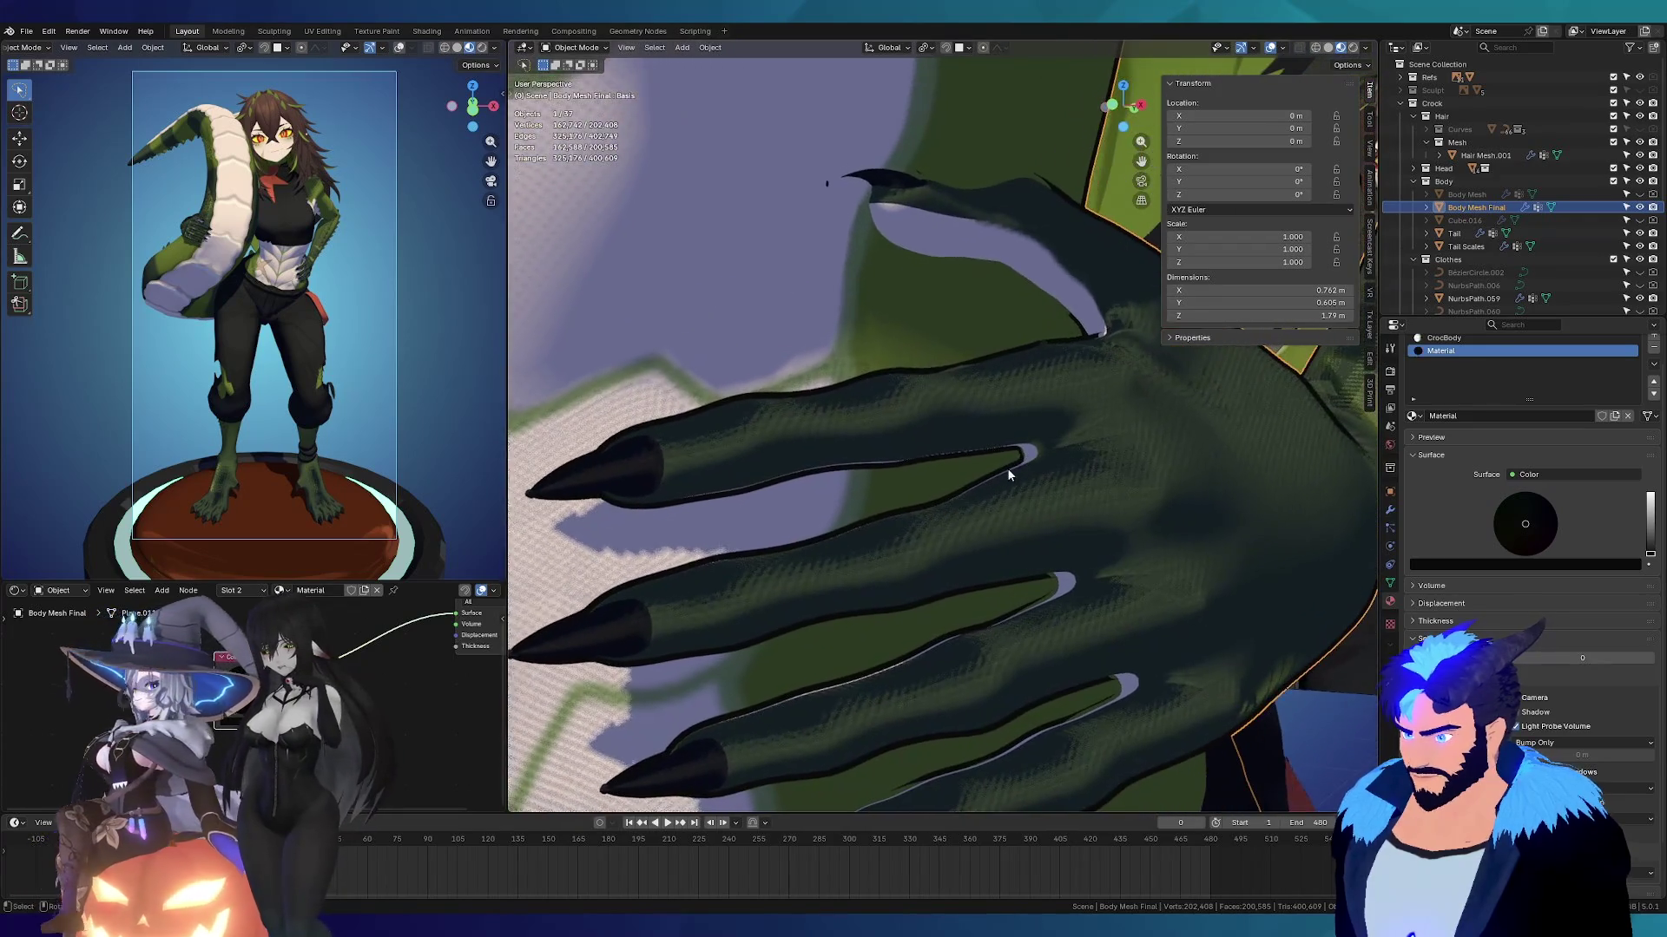
{"action": "scroll", "coordinate": [960, 428], "scroll_direction": "down", "scroll_amount": 5}
{"action": "mouse_move", "coordinate": [1002, 482]}
{"action": "middle_mouse_down"}
{"action": "mouse_move", "coordinate": [1096, 492]}
{"action": "mouse_move", "coordinate": [976, 472]}
{"action": "mouse_move", "coordinate": [998, 443]}
{"action": "mouse_move", "coordinate": [1137, 455]}
{"action": "middle_mouse_up"}
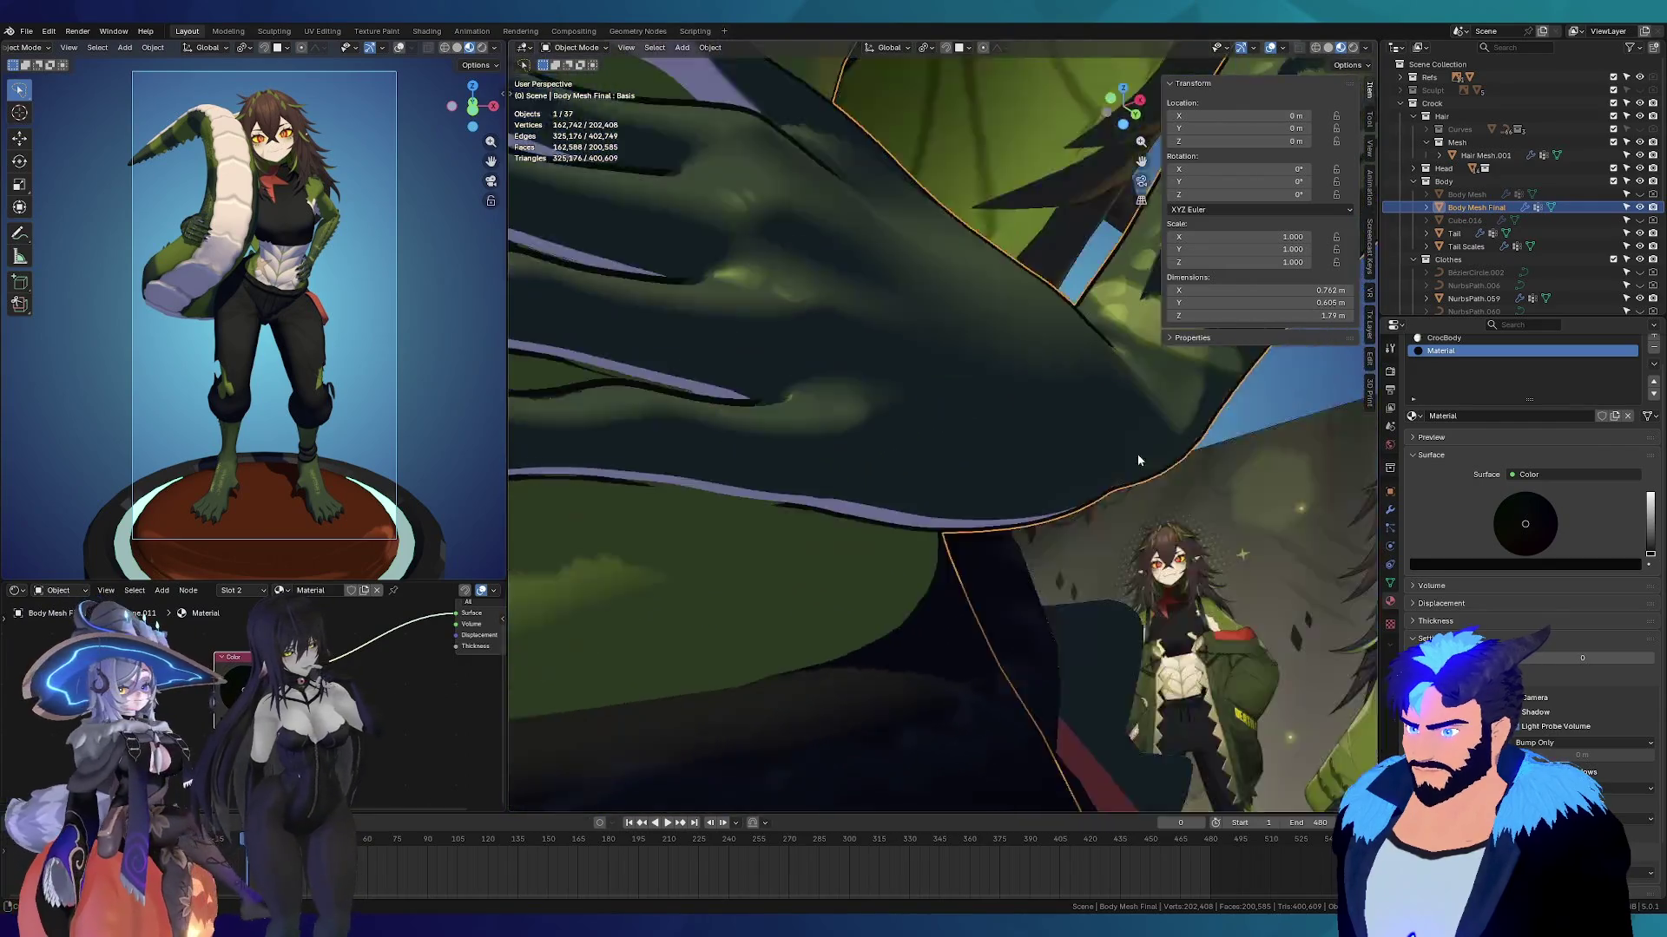
{"action": "scroll", "coordinate": [1026, 577], "scroll_direction": "down", "scroll_amount": 10}
{"action": "scroll", "coordinate": [967, 533], "scroll_direction": "up", "scroll_amount": 2}
Step: Inspect the shoulder and arm outline, then show Body Mesh Final's vertex groups
{"action": "mouse_move", "coordinate": [1061, 602]}
{"action": "middle_mouse_down", "text": "ctrl"}
{"action": "mouse_move", "coordinate": [1106, 300]}
{"action": "mouse_move", "coordinate": [1070, 239]}
{"action": "mouse_move", "coordinate": [1044, 276]}
{"action": "mouse_move", "coordinate": [859, 297]}
{"action": "mouse_move", "coordinate": [888, 289]}
{"action": "mouse_move", "coordinate": [889, 434]}
{"action": "mouse_move", "coordinate": [846, 437]}
{"action": "mouse_move", "coordinate": [923, 450]}
{"action": "mouse_move", "coordinate": [959, 419]}
{"action": "middle_mouse_up", "text": "ctrl"}
{"action": "scroll", "coordinate": [958, 420], "scroll_direction": "down", "scroll_amount": 3}
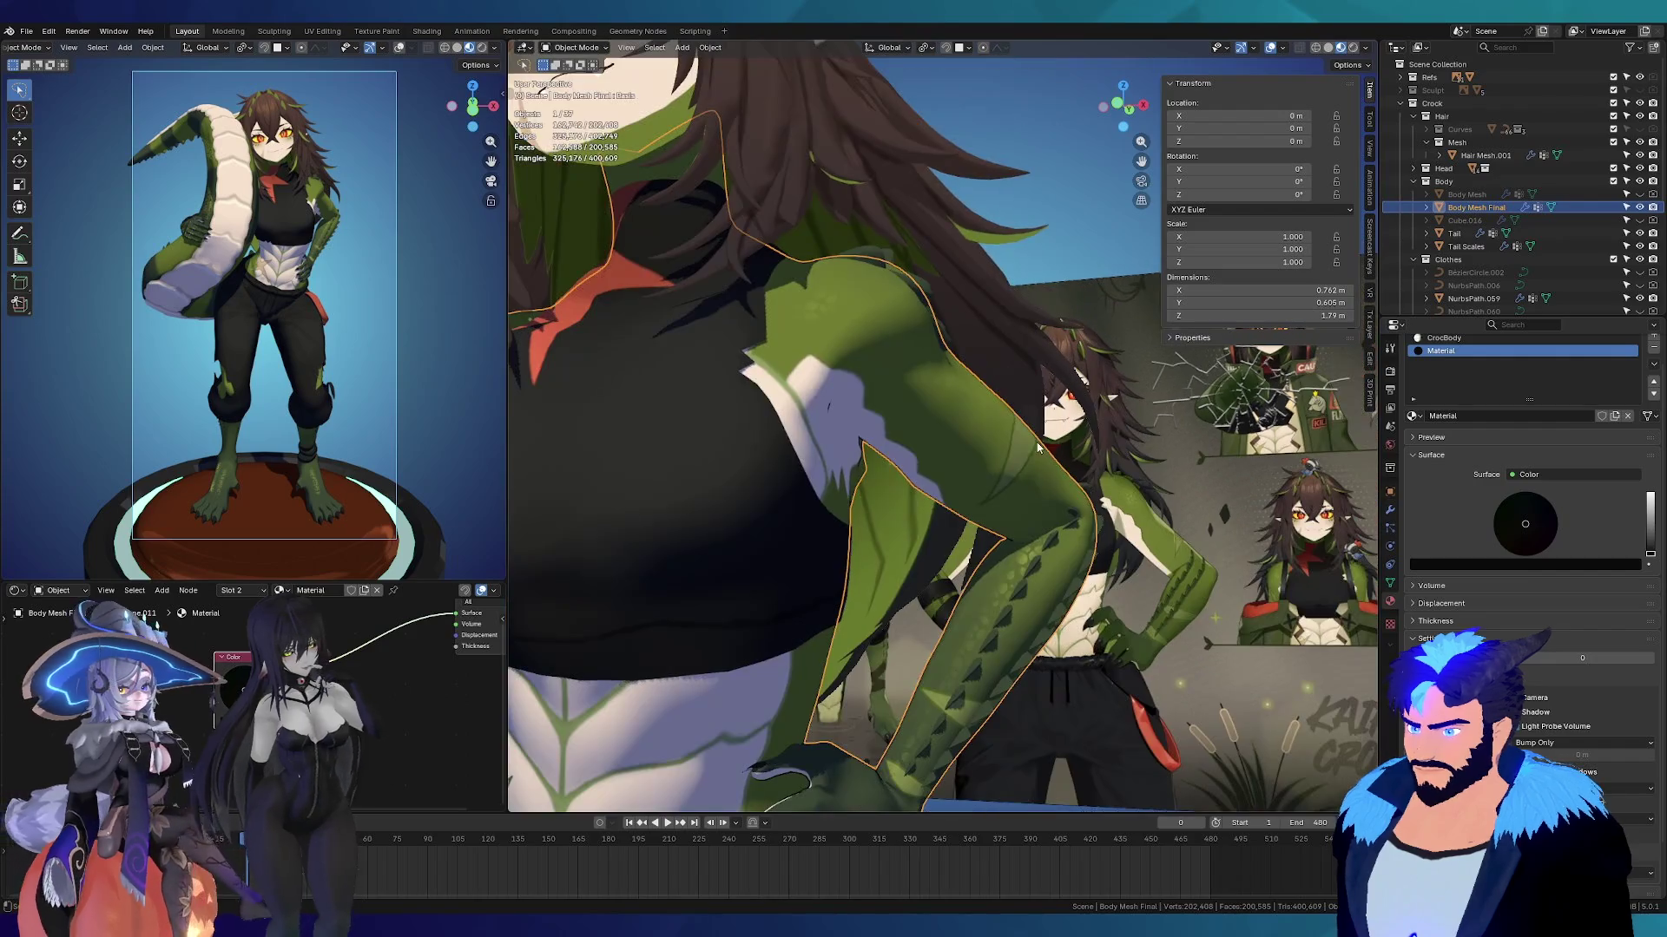
{"action": "scroll", "coordinate": [1022, 538], "scroll_direction": "up", "scroll_amount": 5}
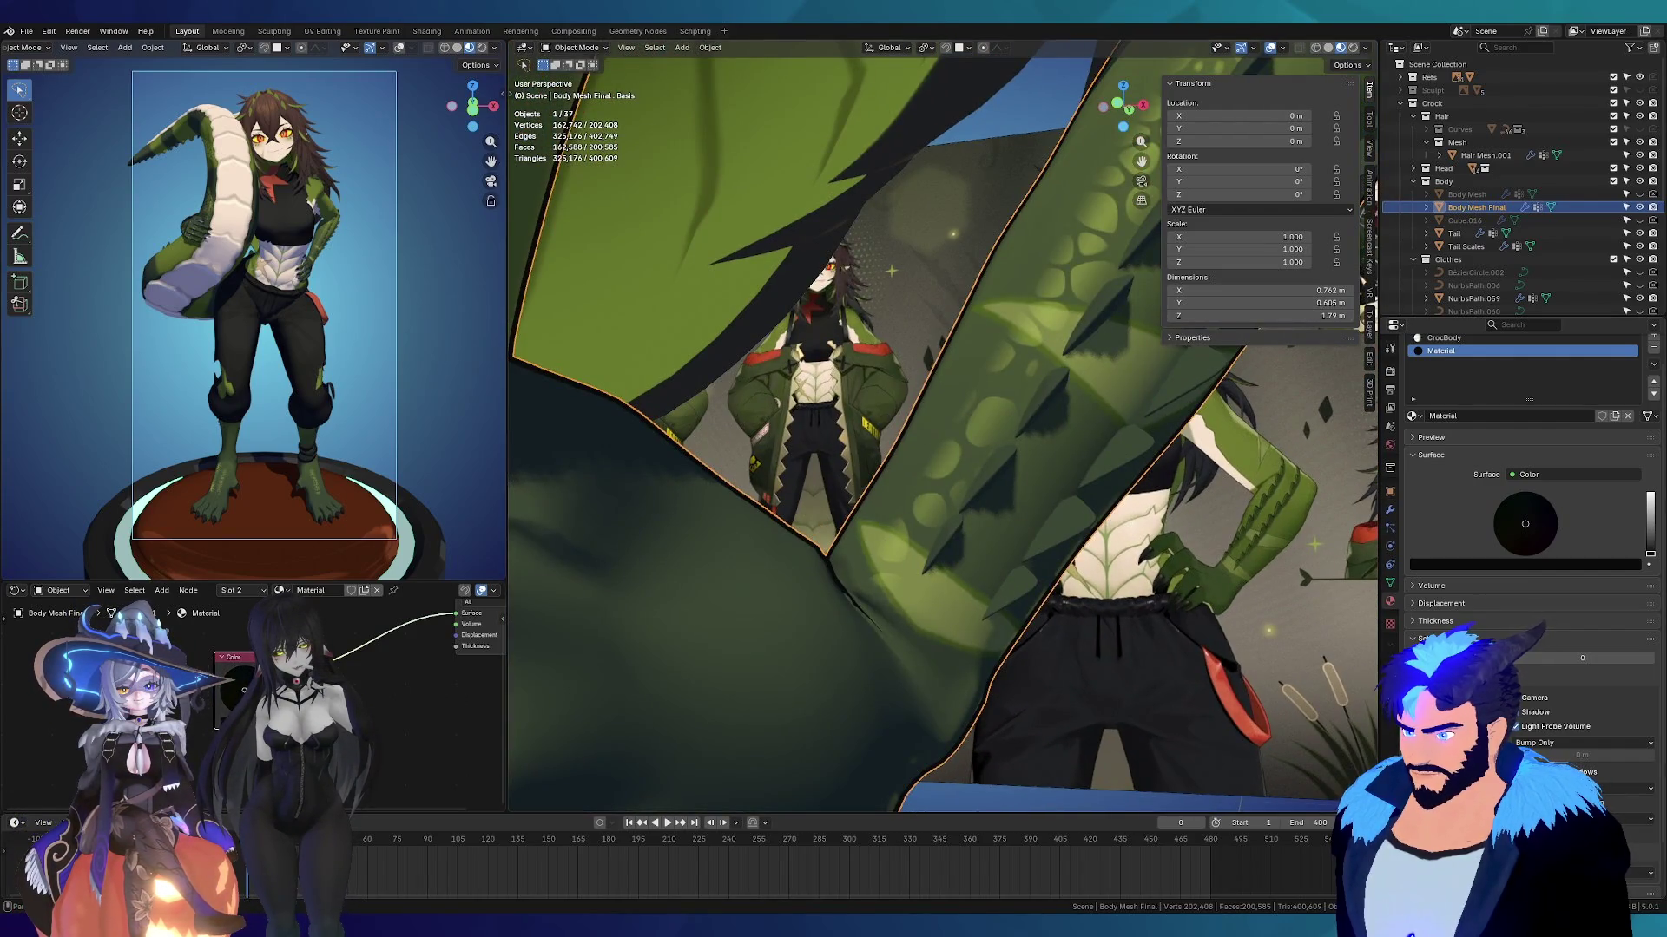
{"action": "left_click", "coordinate": [1388, 586]}
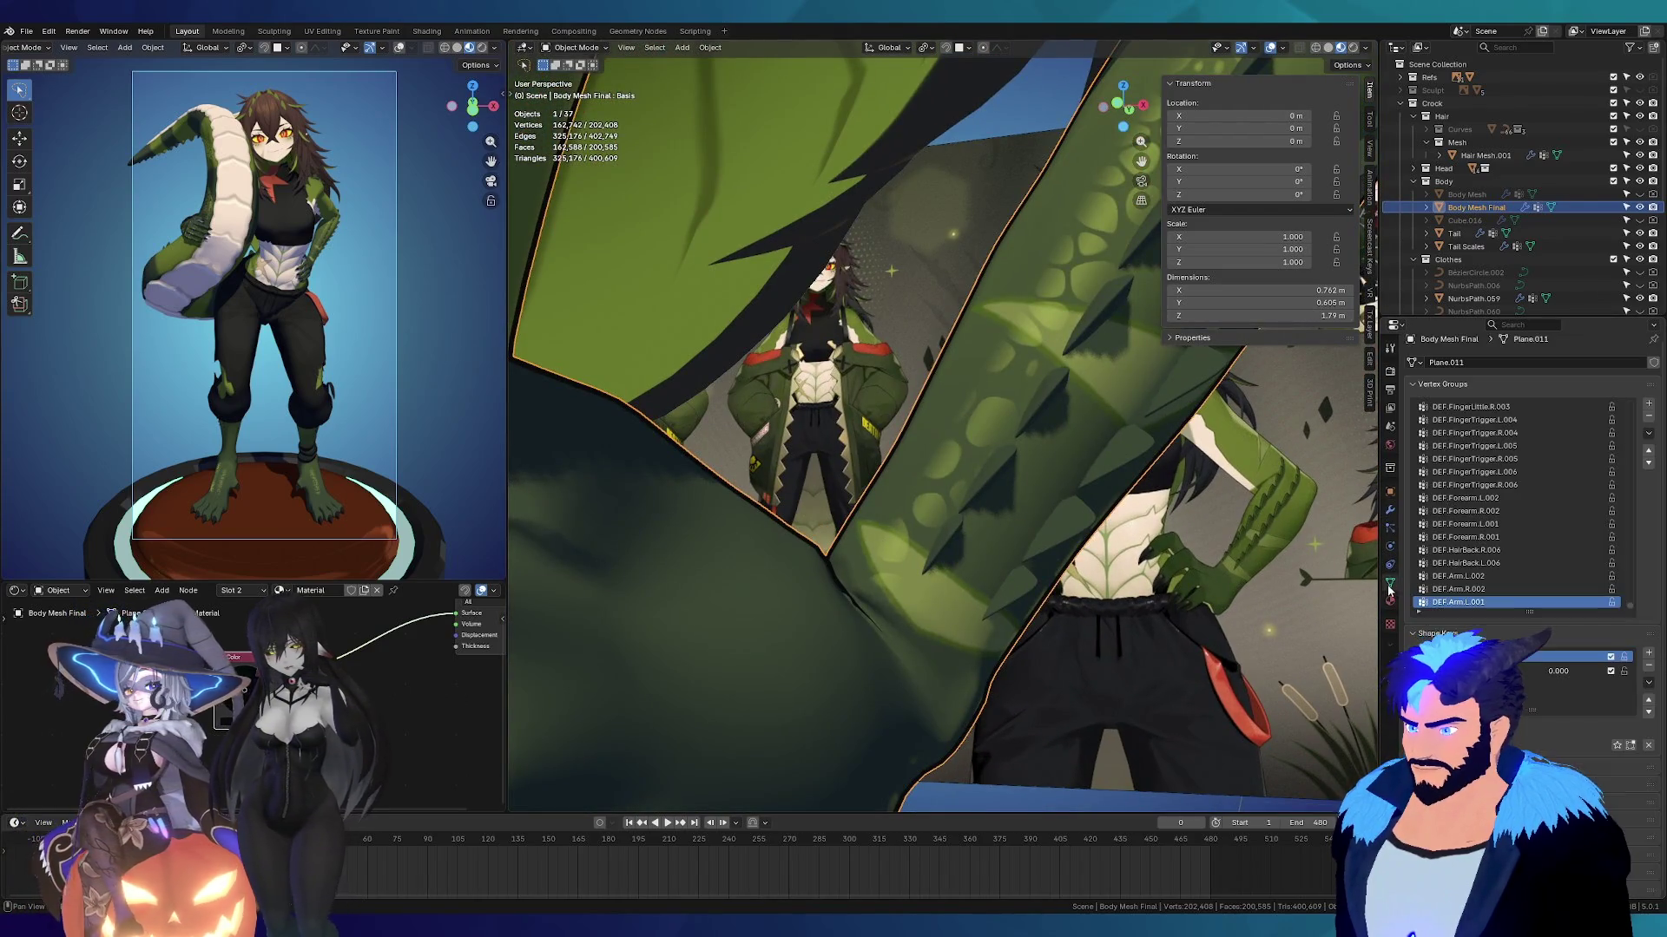
Step: Set the body's Solidify thickness to 0.001 m and offset to 1.0000
{"action": "left_click", "coordinate": [1390, 510]}
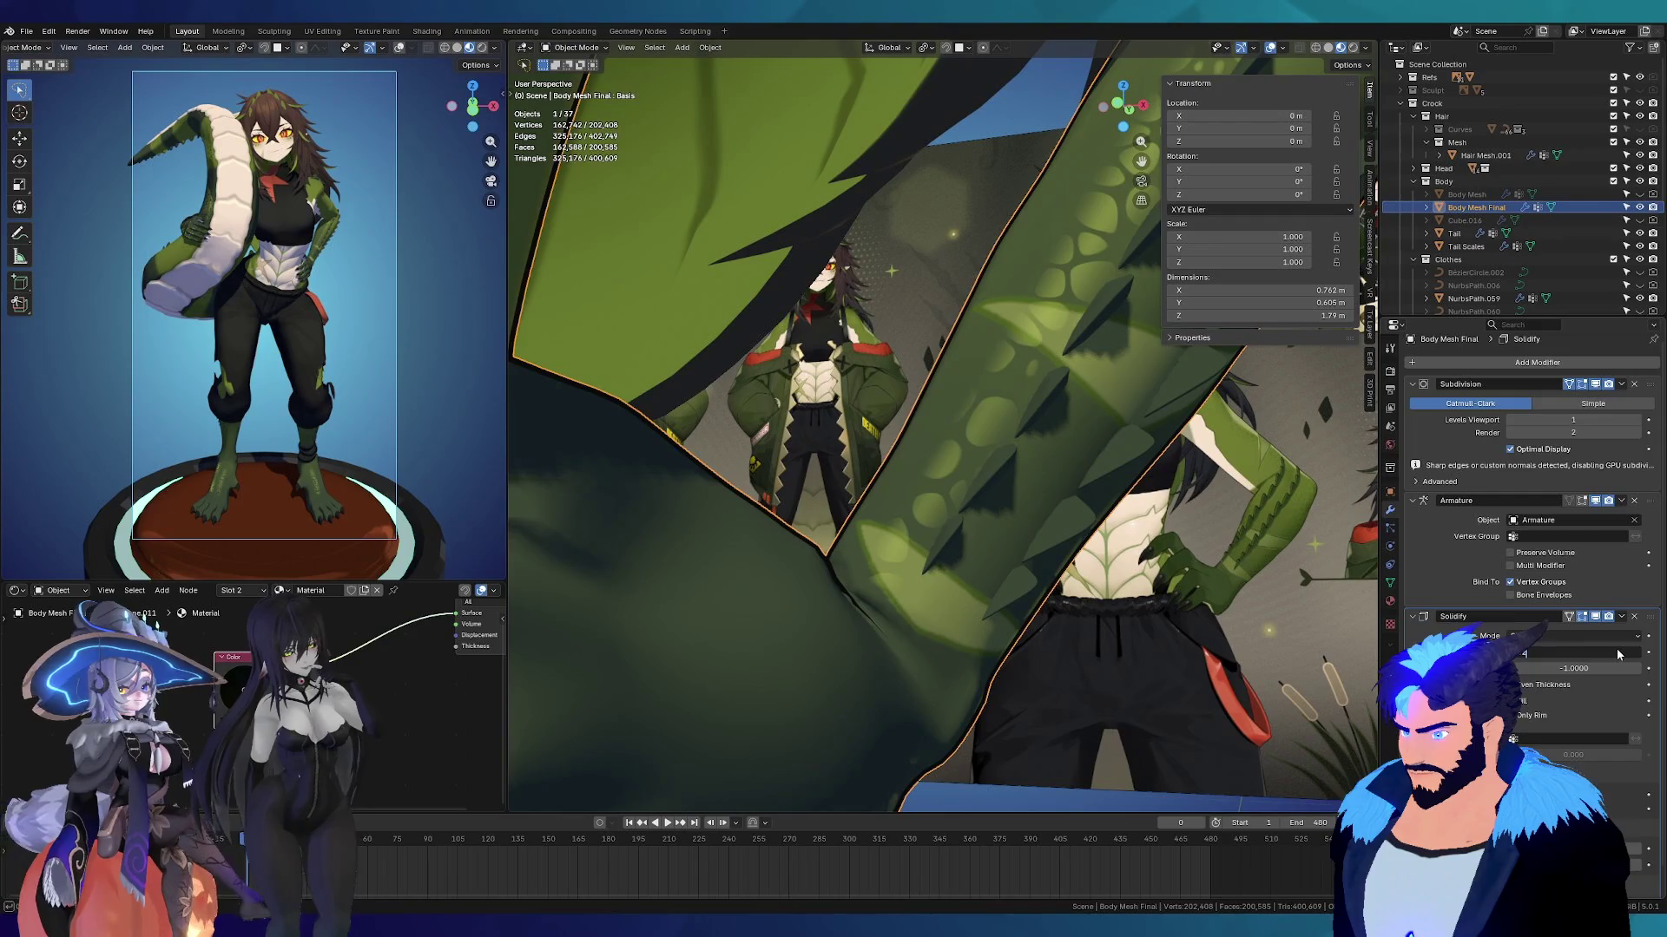
{"action": "key", "text": "Return"}
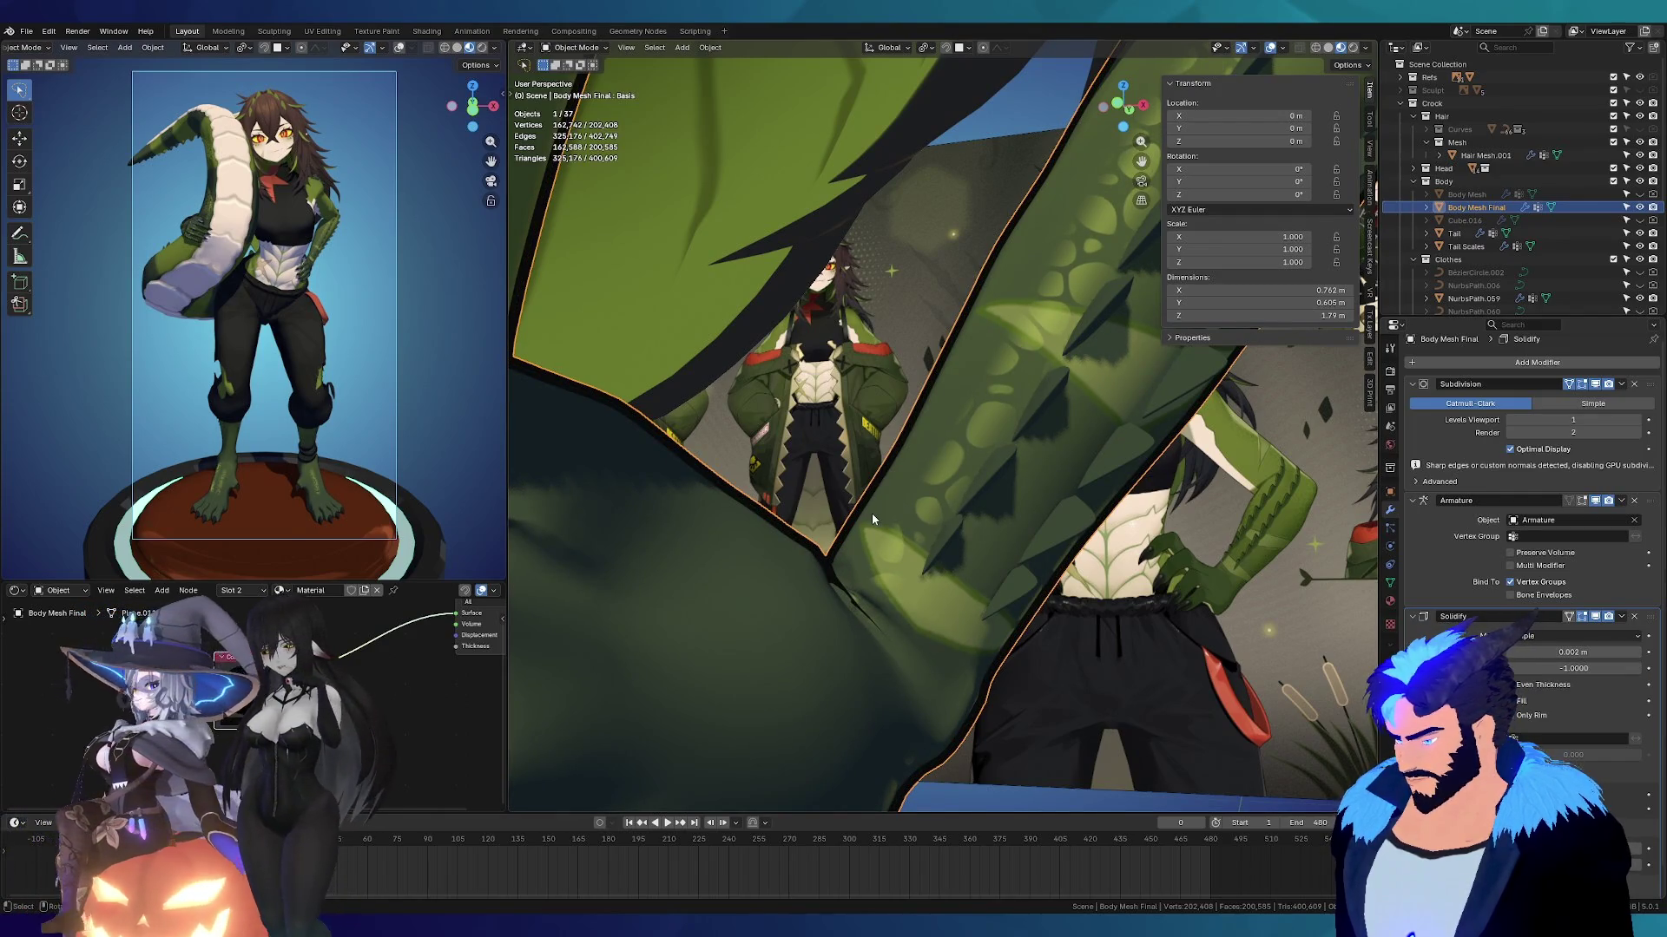
{"action": "left_click_drag", "start_coordinate": [1571, 652], "coordinate": [1561, 652]}
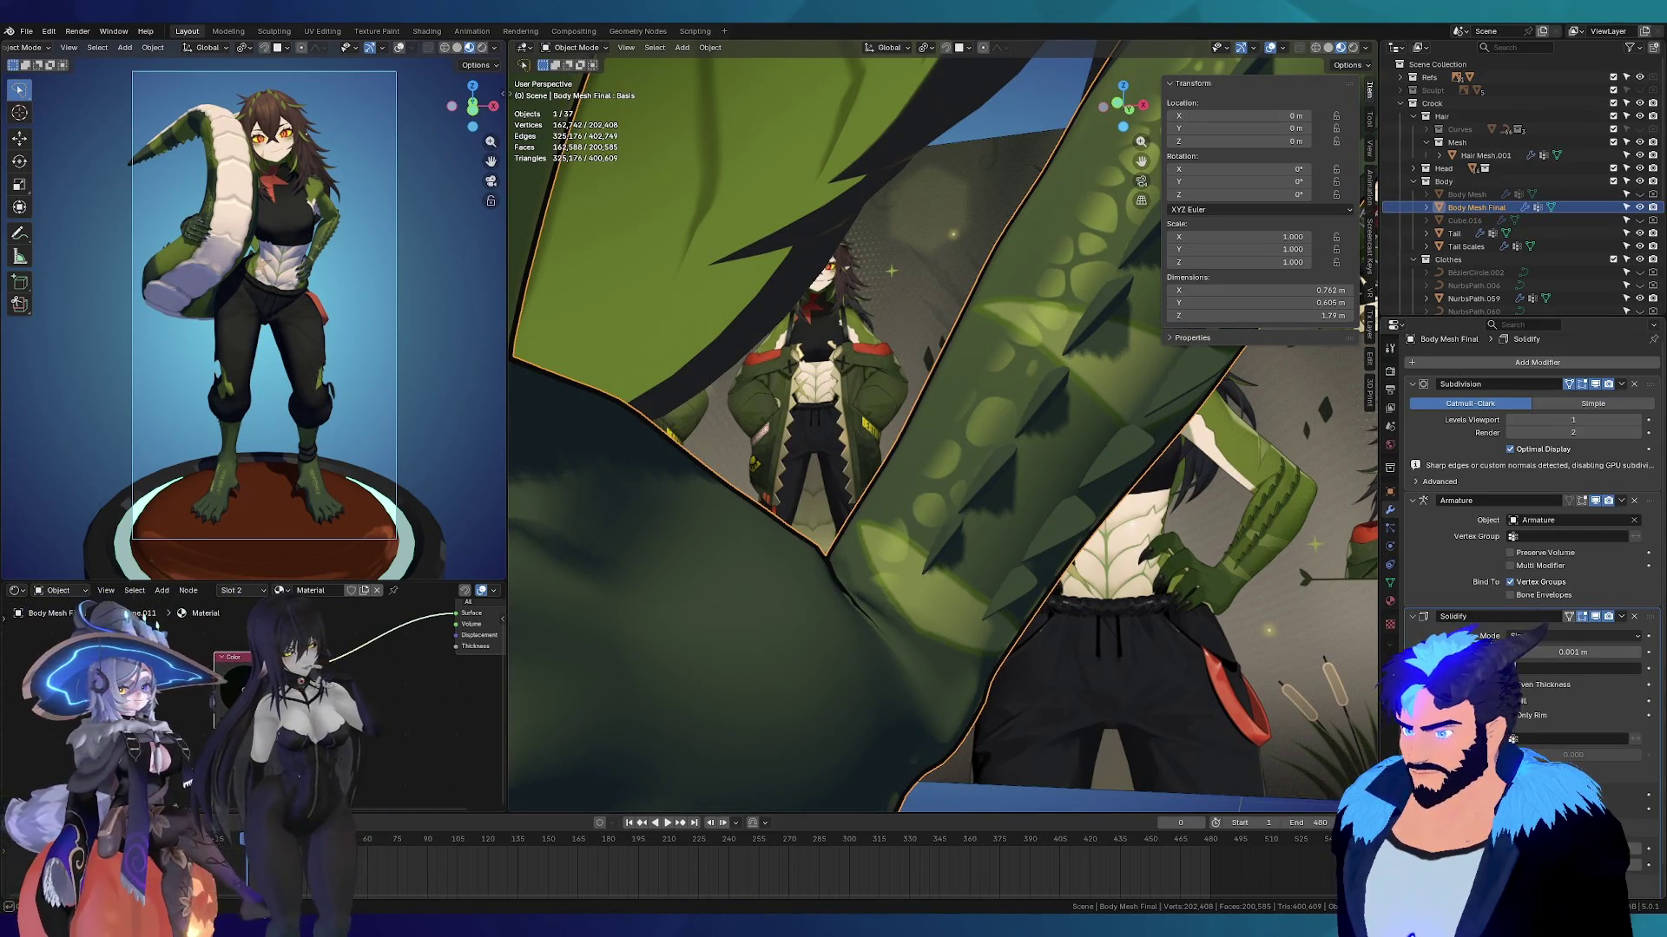
{"action": "left_click_drag", "start_coordinate": [1545, 668], "coordinate": [1632, 668]}
{"action": "scroll", "coordinate": [972, 519], "scroll_direction": "up", "scroll_amount": 8}
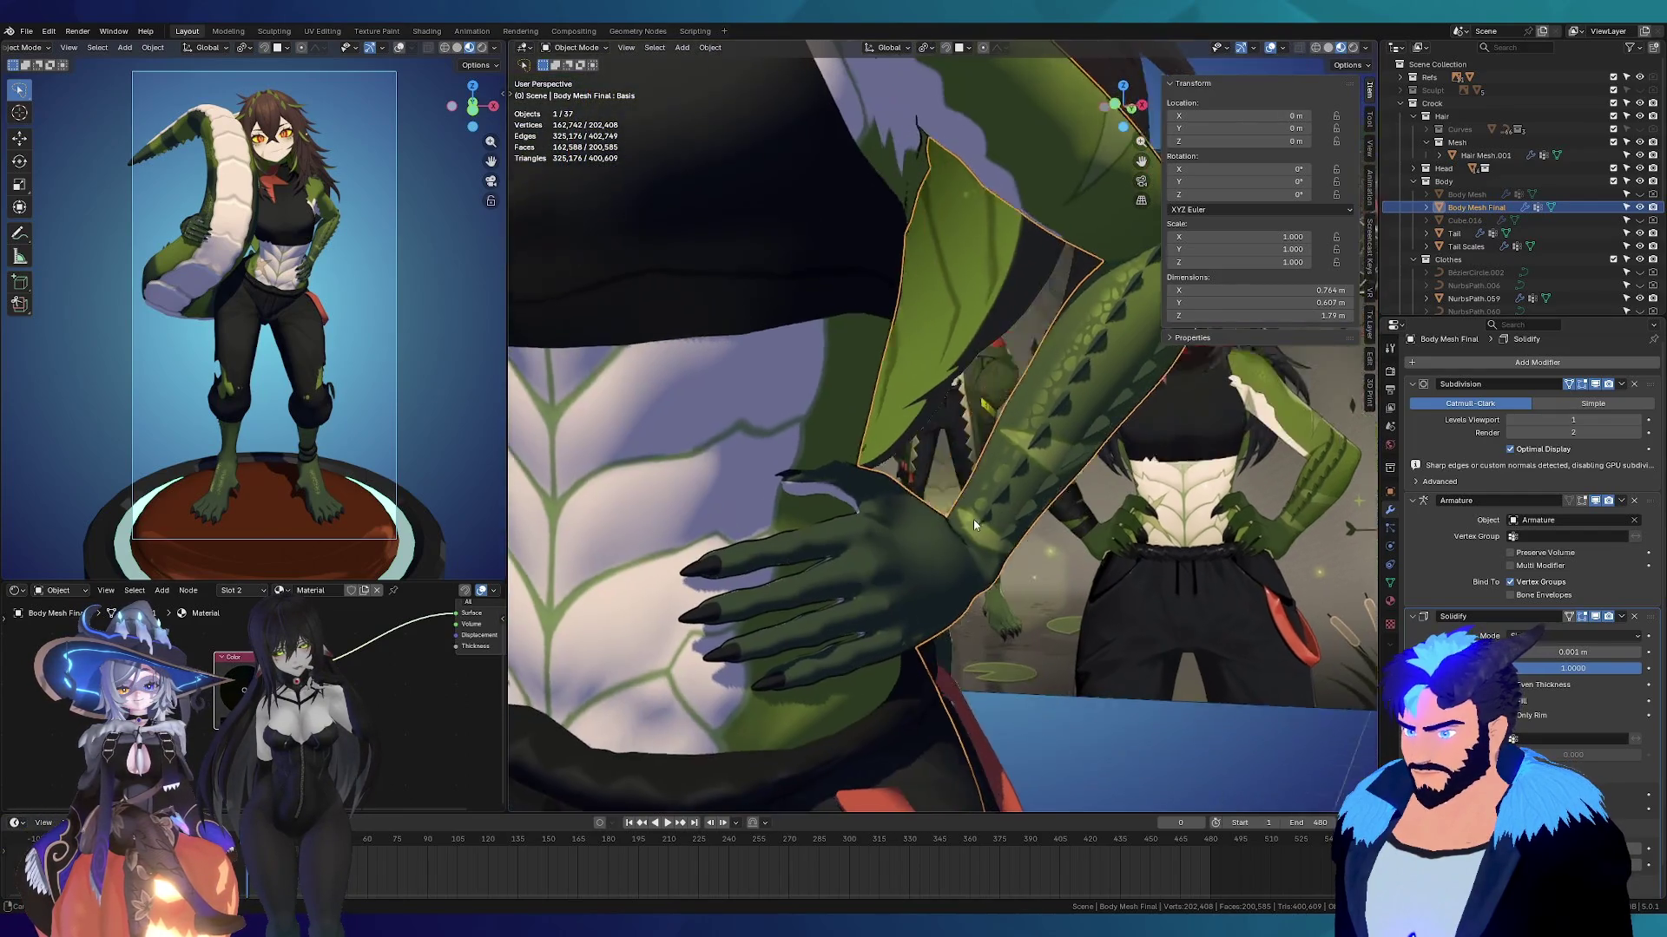
{"action": "scroll", "coordinate": [743, 577], "scroll_direction": "up", "scroll_amount": 6}
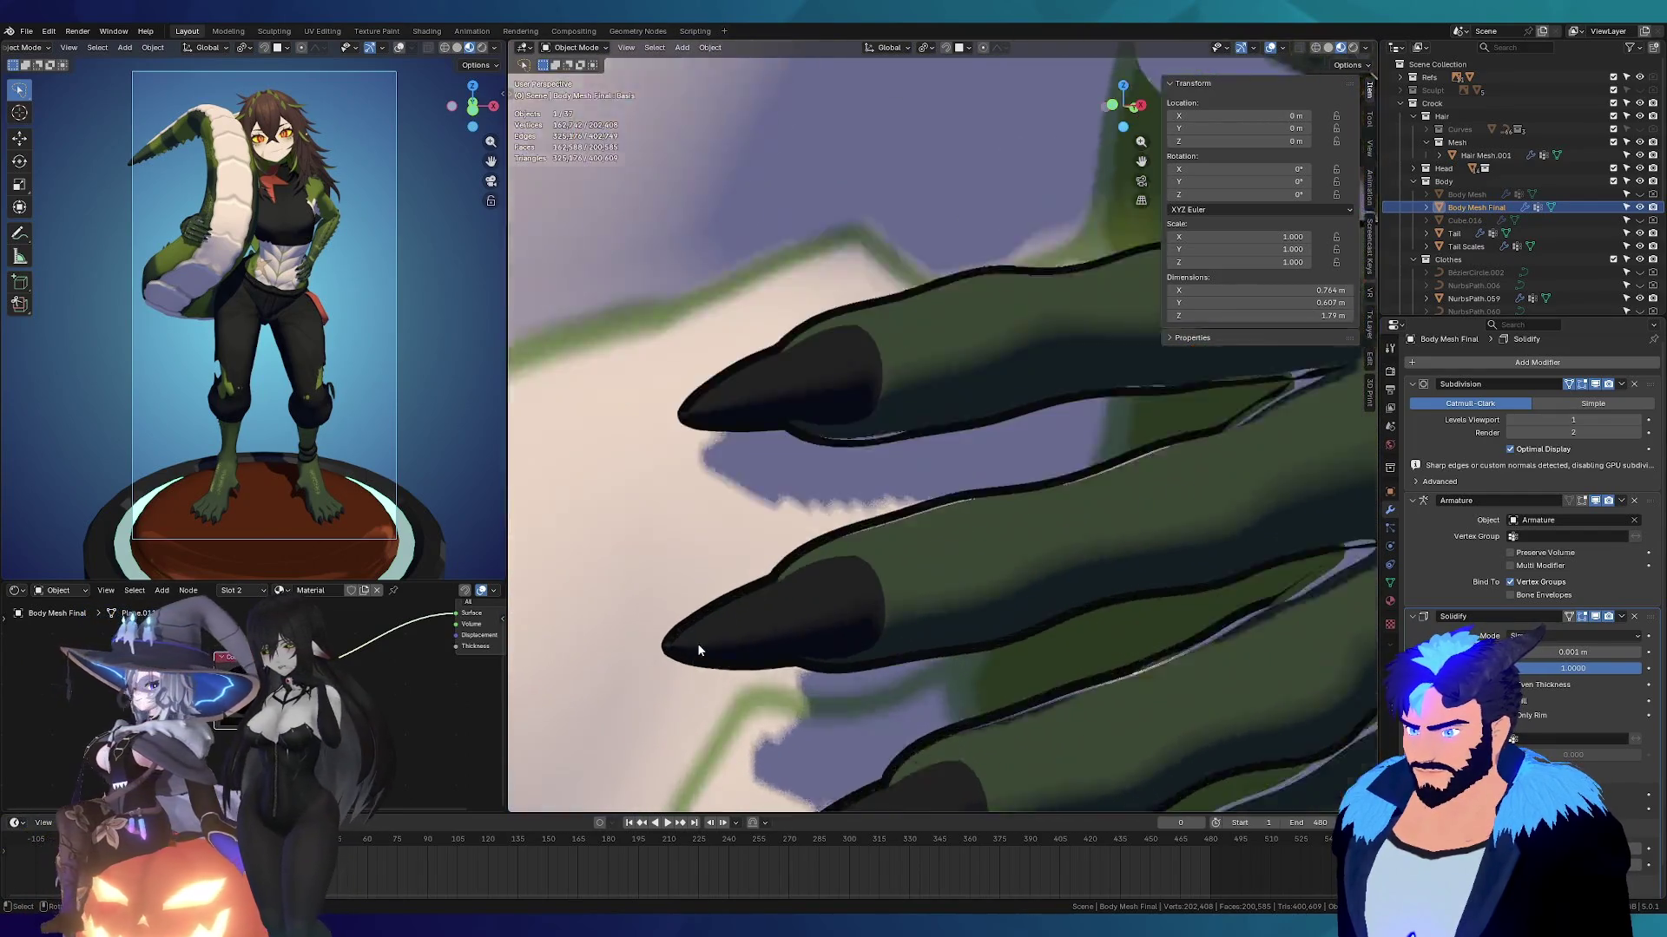
{"action": "scroll", "coordinate": [809, 587], "scroll_direction": "down", "scroll_amount": 10}
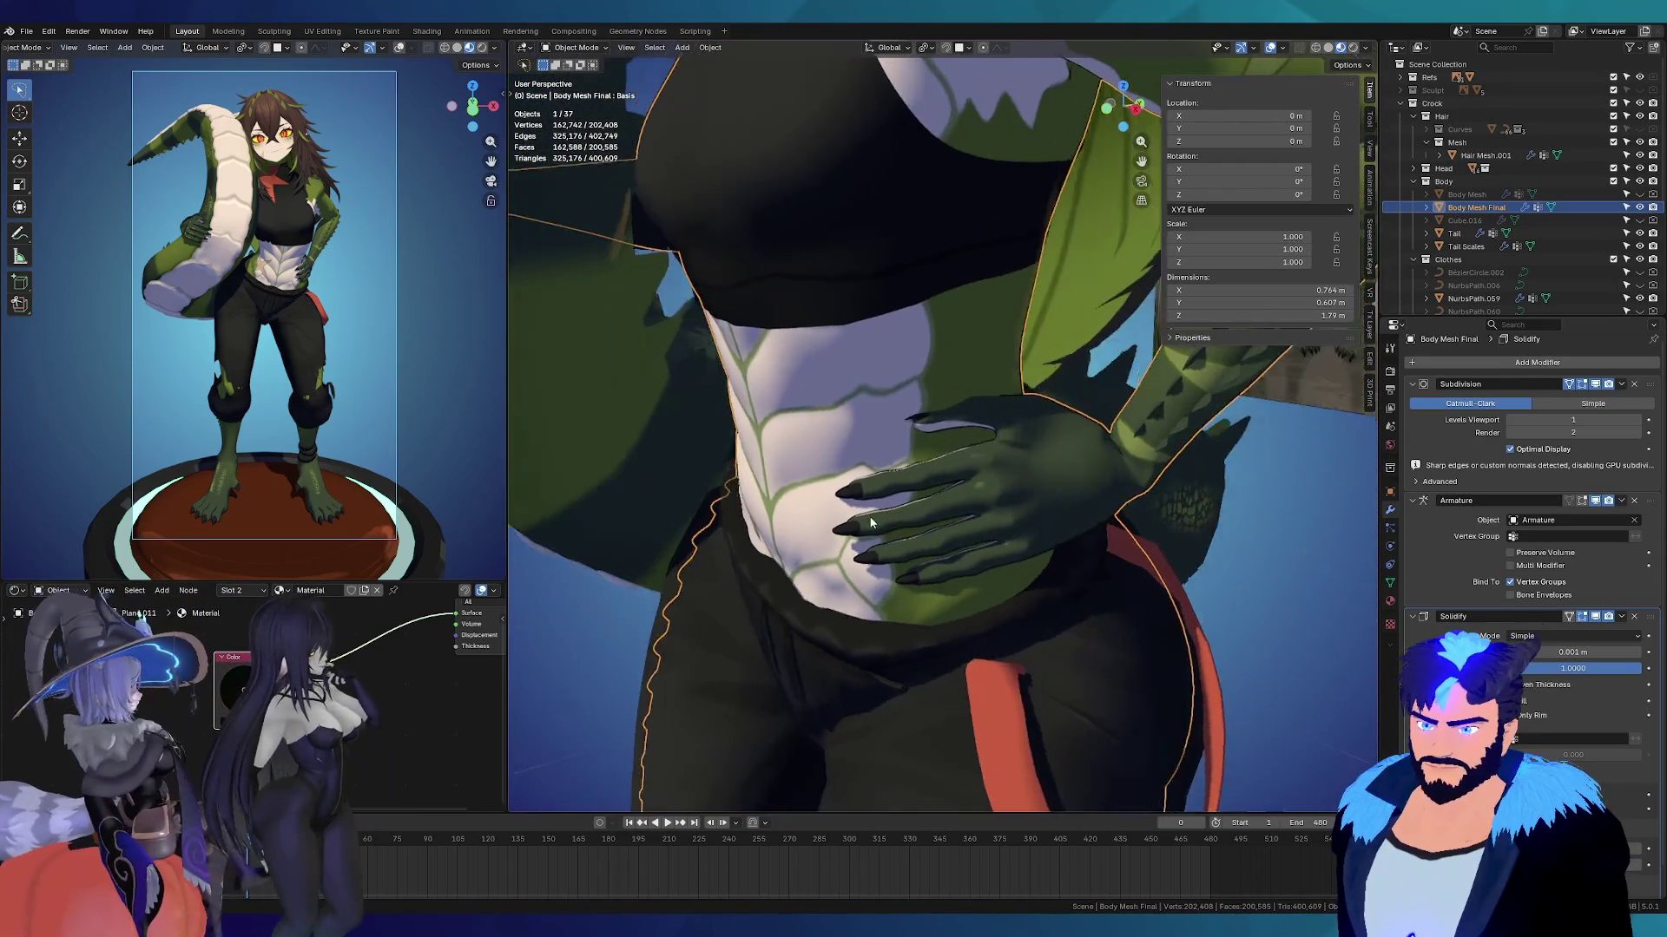
Step: Check the outline on the shoulder, face and torso, then collapse the Solidify modifier
{"action": "mouse_move", "coordinate": [871, 521]}
{"action": "middle_mouse_down"}
{"action": "mouse_move", "coordinate": [889, 207]}
{"action": "mouse_move", "coordinate": [972, 226]}
{"action": "middle_mouse_up"}
{"action": "scroll", "coordinate": [996, 290], "scroll_direction": "up", "scroll_amount": 5}
{"action": "mouse_move", "coordinate": [996, 290]}
{"action": "middle_mouse_down"}
{"action": "mouse_move", "coordinate": [795, 236]}
{"action": "mouse_move", "coordinate": [782, 260]}
{"action": "middle_mouse_up"}
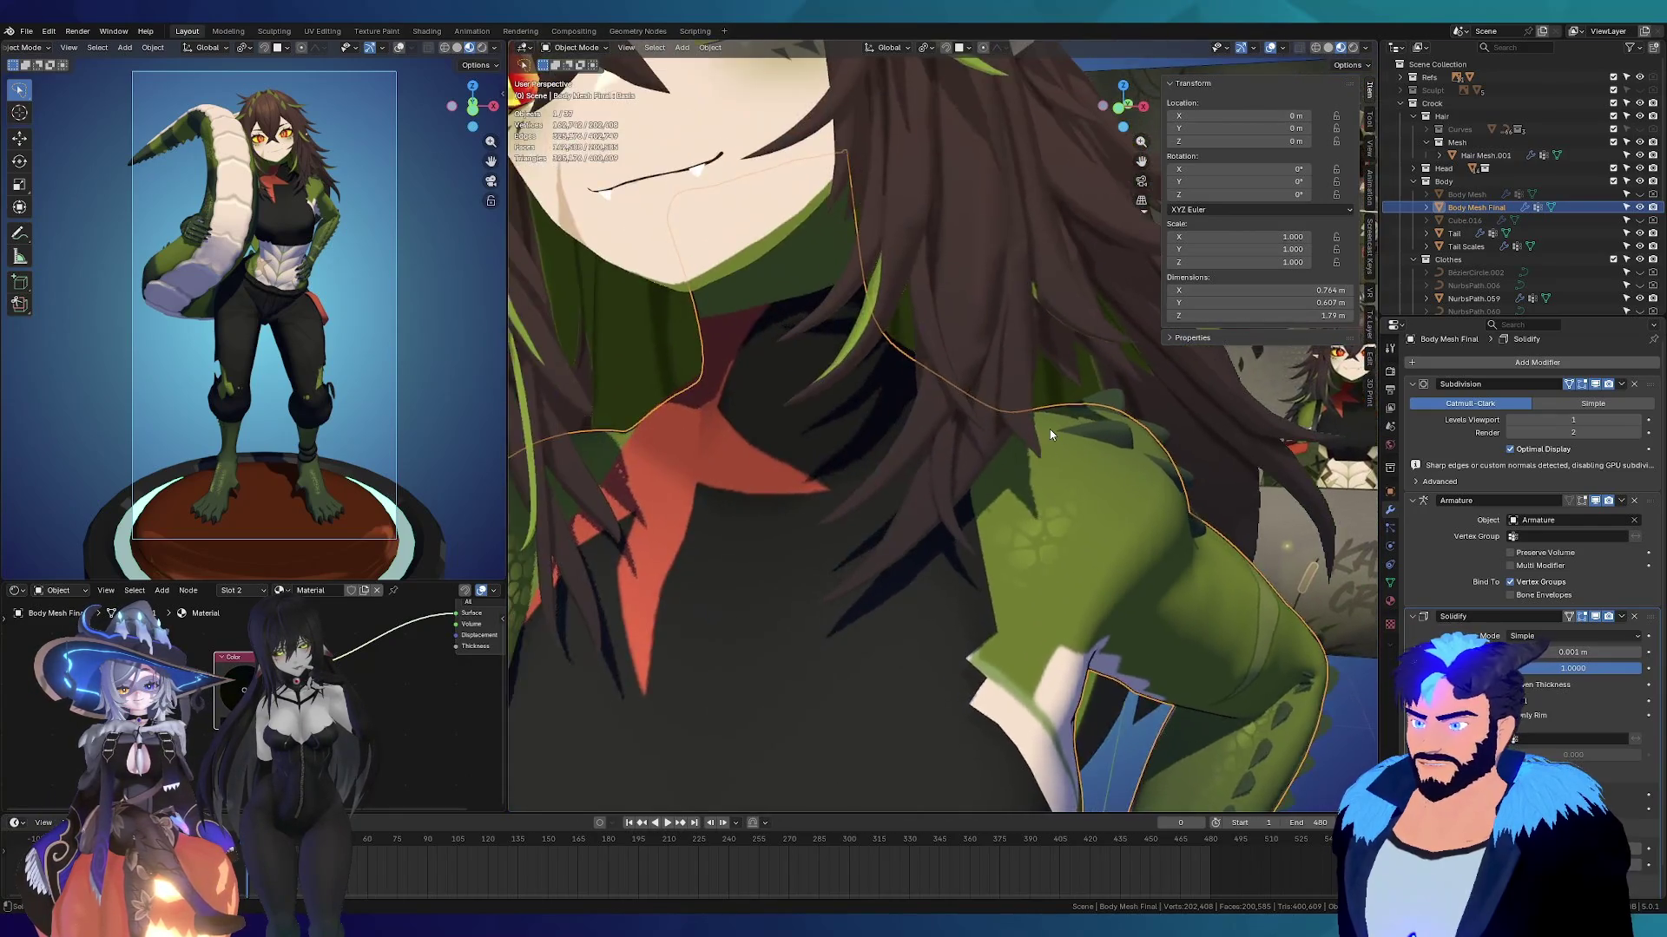
{"action": "scroll", "coordinate": [782, 261], "scroll_direction": "down", "scroll_amount": 3}
{"action": "scroll", "coordinate": [781, 260], "scroll_direction": "up", "scroll_amount": 2}
{"action": "mouse_move", "coordinate": [1149, 654]}
{"action": "middle_mouse_down"}
{"action": "mouse_move", "coordinate": [800, 482]}
{"action": "mouse_move", "coordinate": [742, 474]}
{"action": "mouse_move", "coordinate": [919, 509]}
{"action": "middle_mouse_up"}
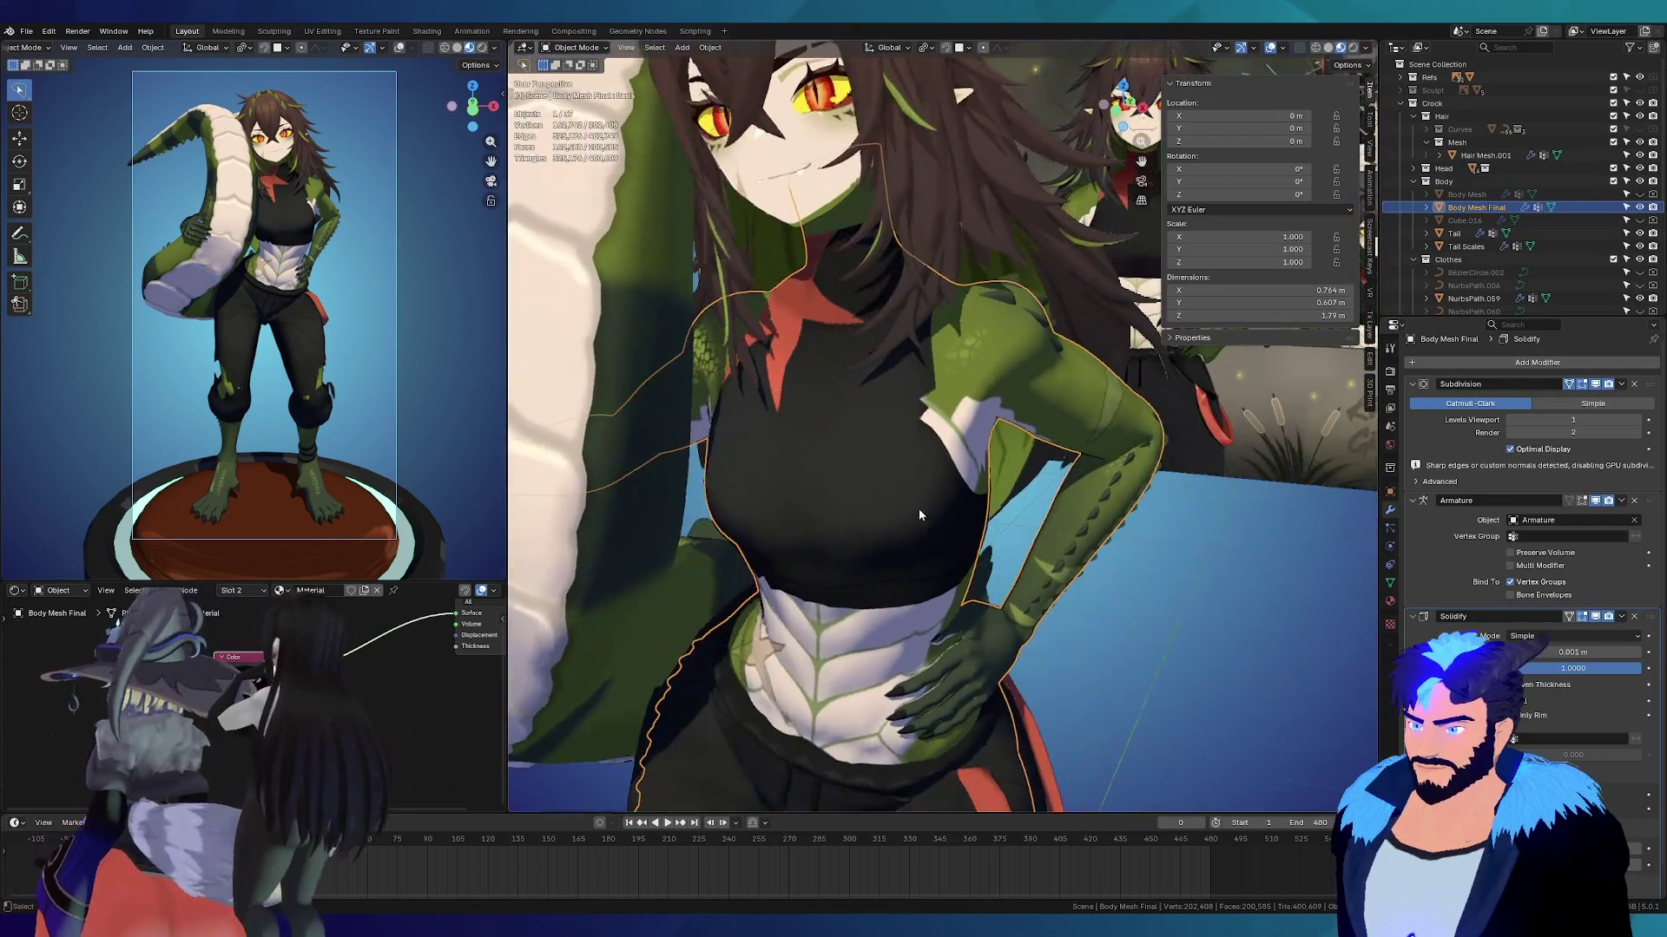
{"action": "left_click", "coordinate": [1414, 618]}
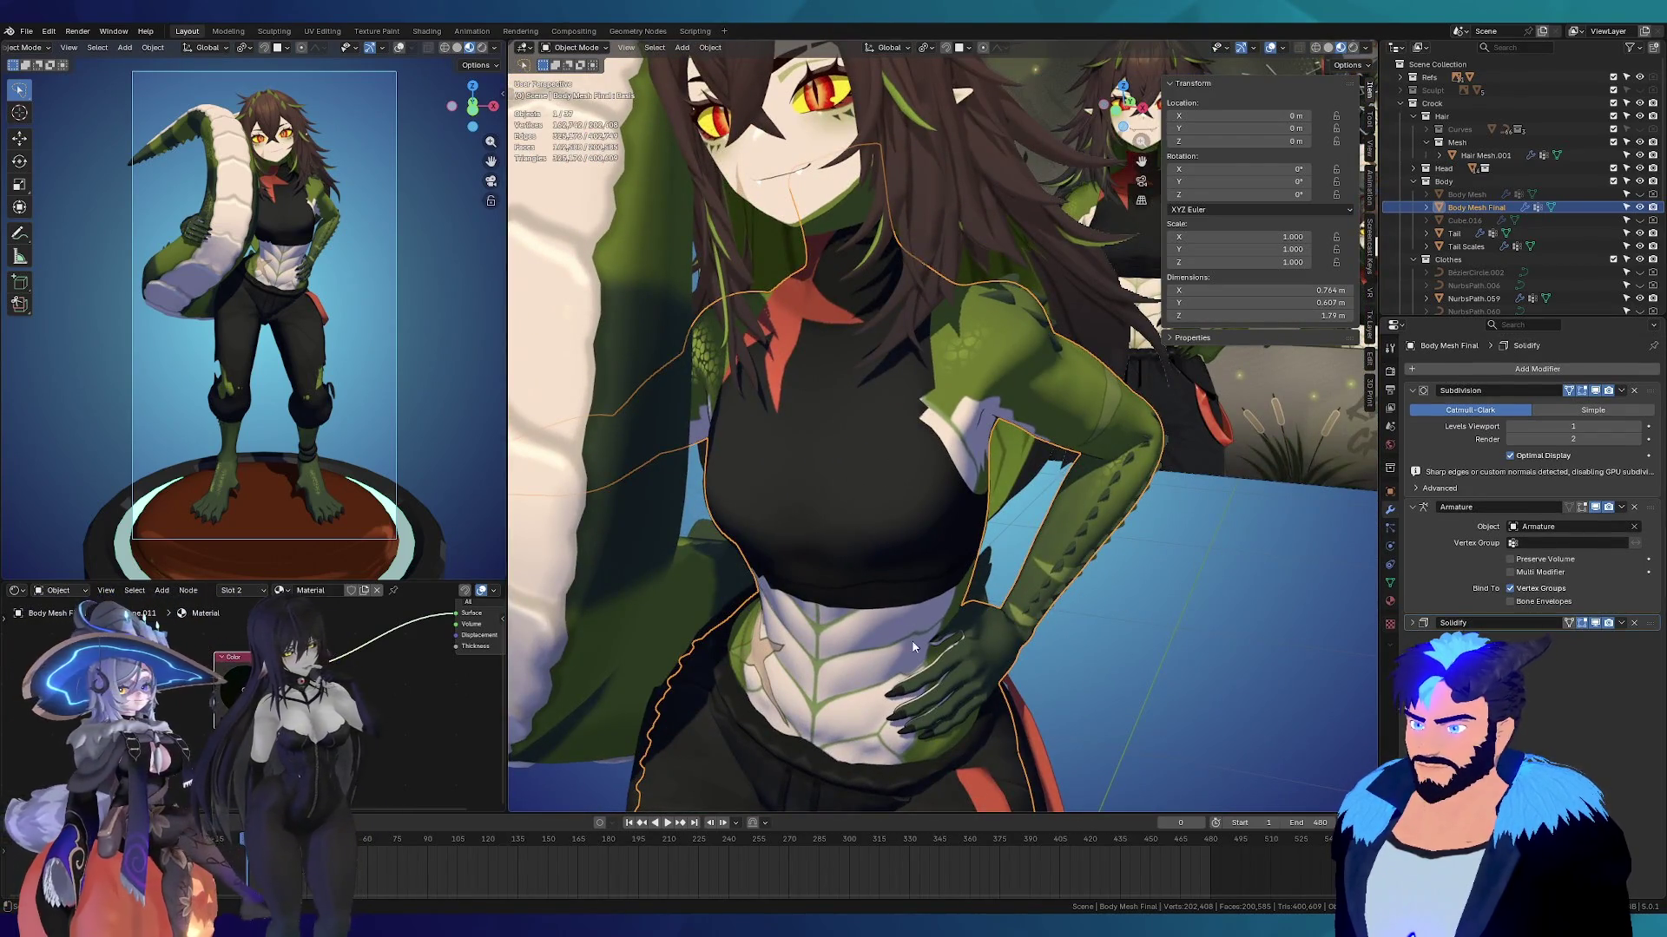
Step: Zoom into the face and make Head Mesh the active object
{"action": "middle_click_drag", "start_coordinate": [722, 267], "coordinate": [840, 490]}
{"action": "scroll", "coordinate": [901, 403], "scroll_direction": "up", "scroll_amount": 5}
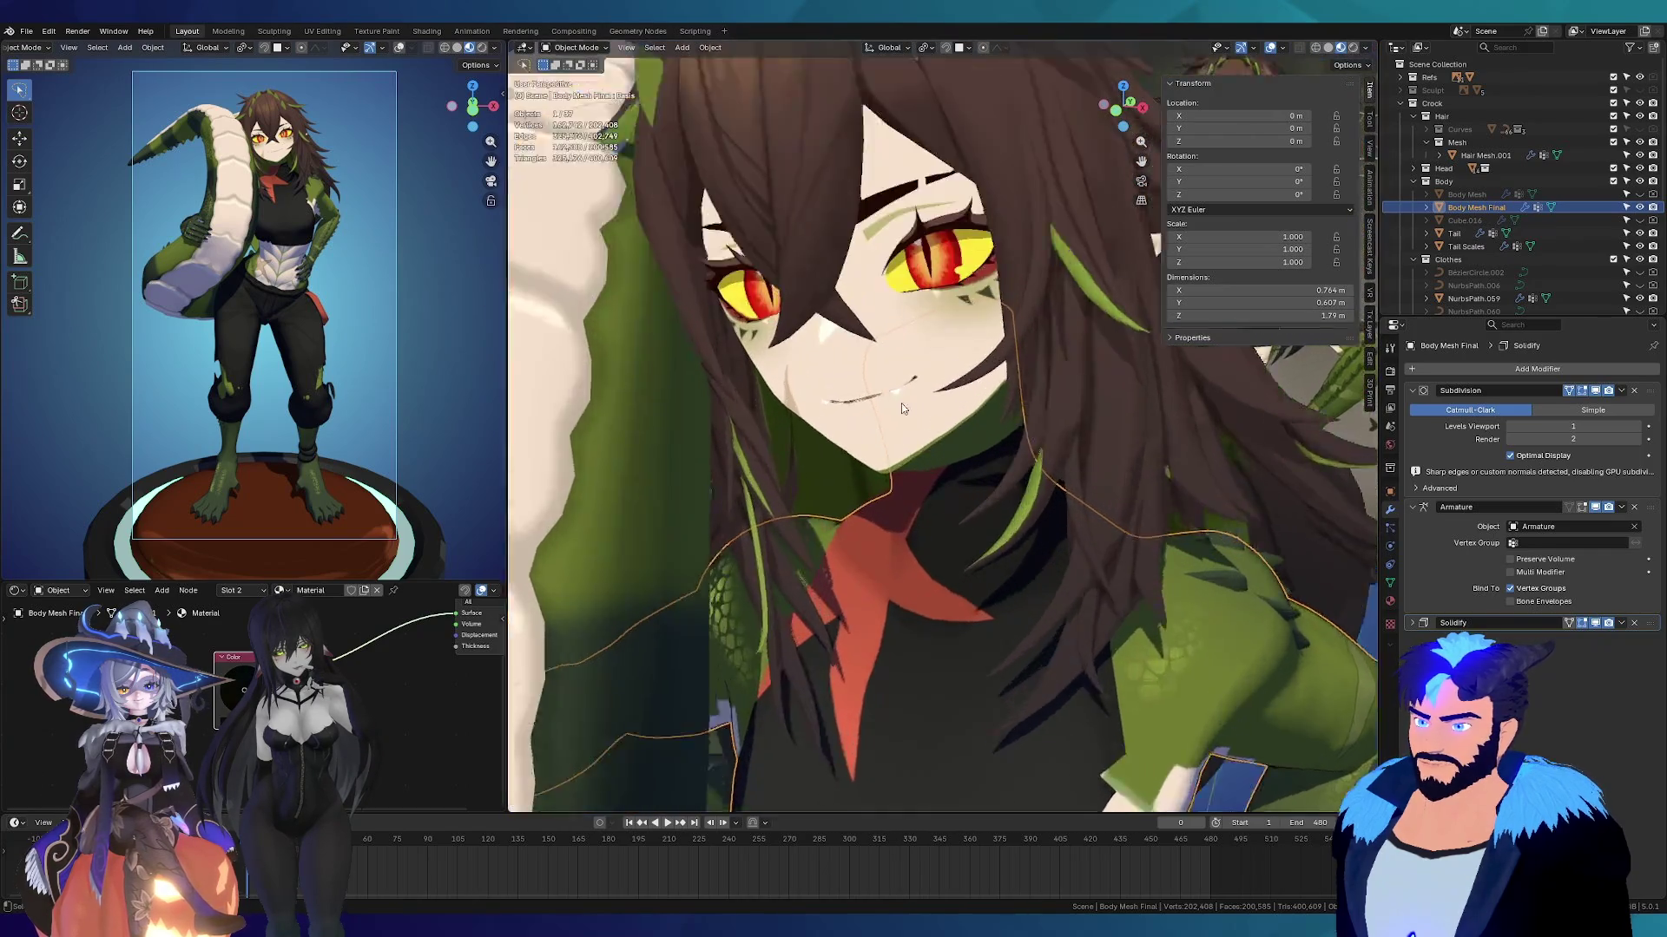
{"action": "middle_click_drag", "start_coordinate": [901, 403], "coordinate": [899, 348]}
{"action": "left_click", "coordinate": [895, 343]}
{"action": "scroll", "coordinate": [899, 348], "scroll_direction": "up", "scroll_amount": 5}
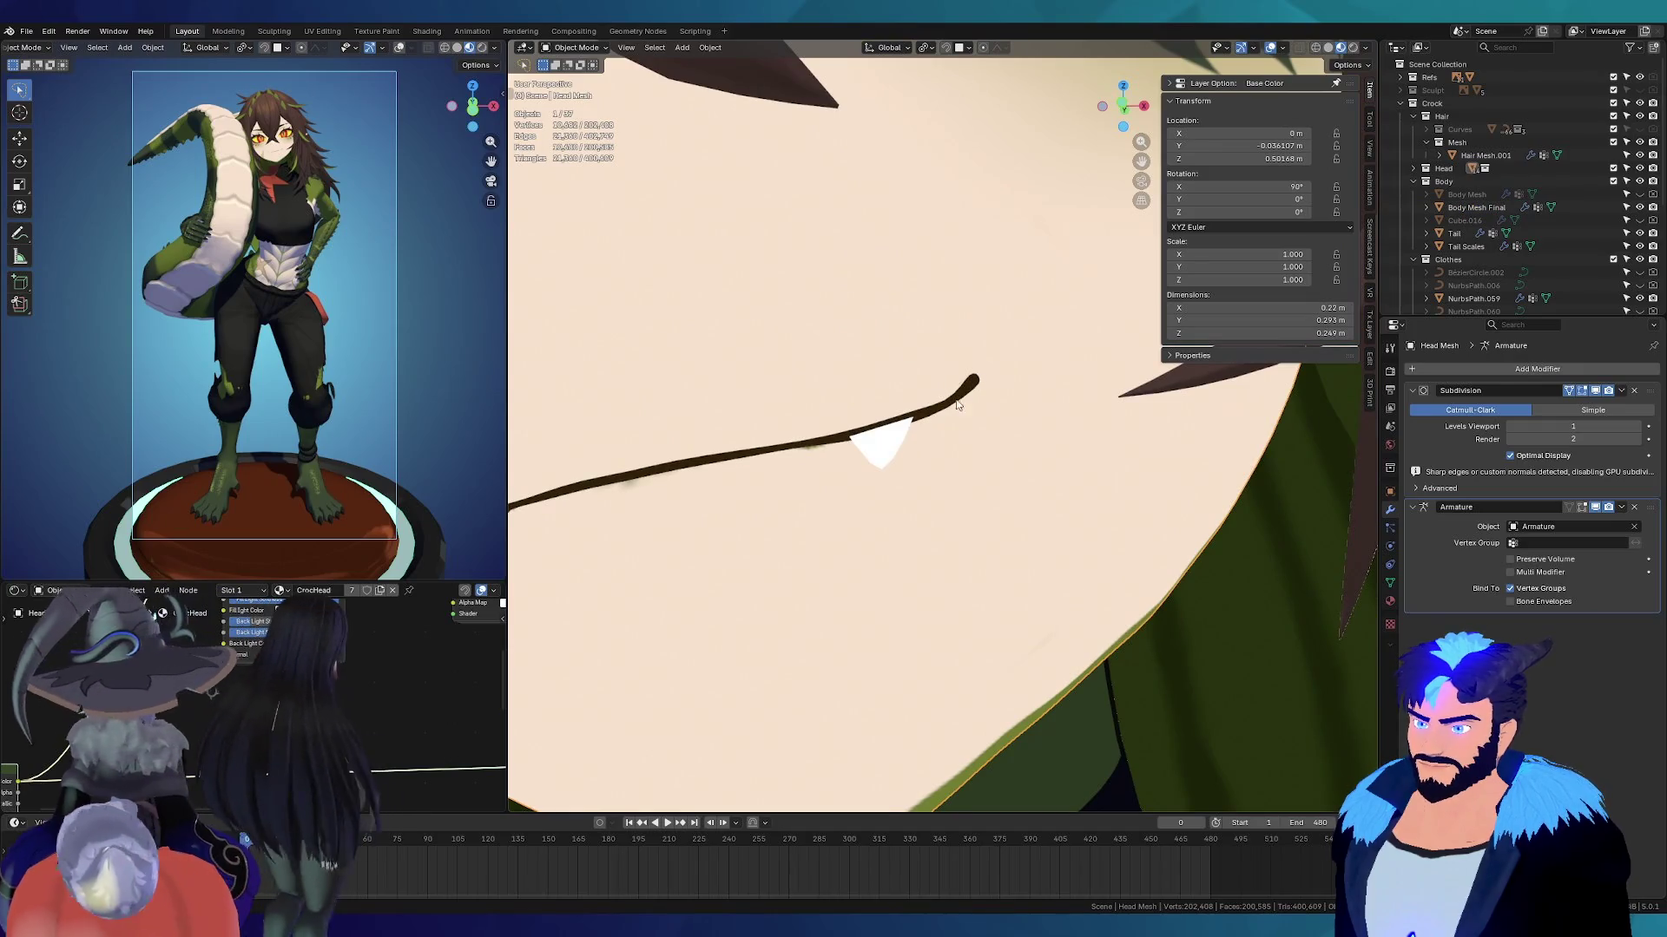
{"action": "scroll", "coordinate": [989, 396], "scroll_direction": "down", "scroll_amount": 5}
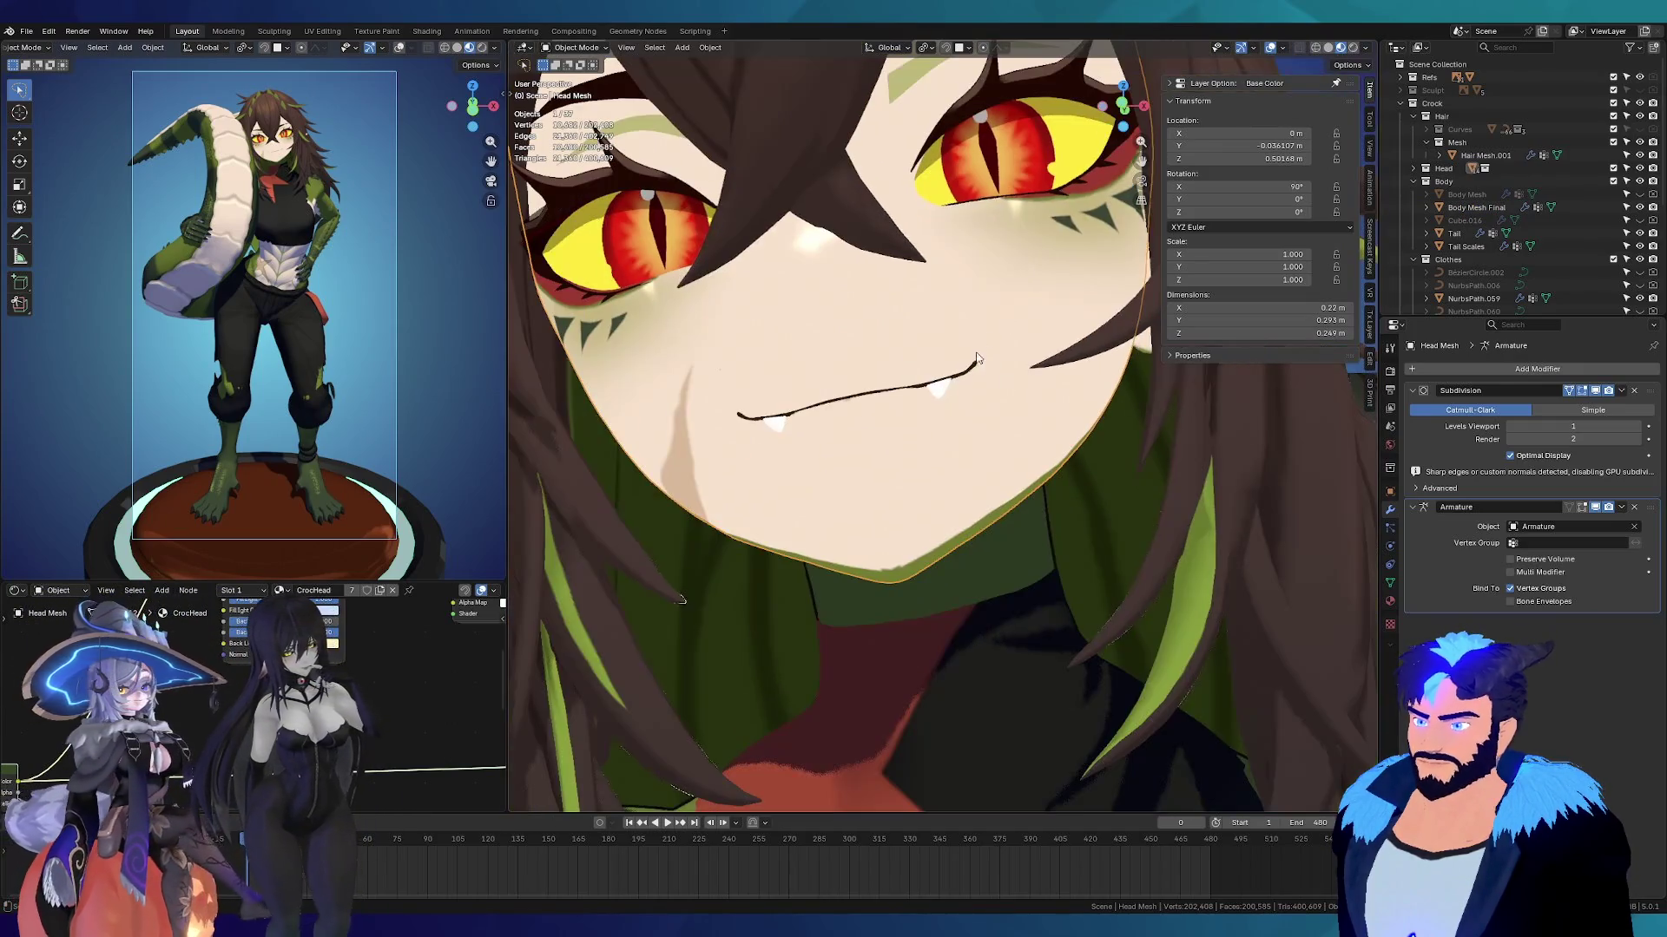
Step: Pull back over the face and abdomen, then save Crockodile.blend
{"action": "middle_click_drag", "start_coordinate": [1002, 382], "coordinate": [972, 382]}
{"action": "scroll", "coordinate": [792, 345], "scroll_direction": "down", "scroll_amount": 3}
{"action": "scroll", "coordinate": [789, 342], "scroll_direction": "down", "scroll_amount": 6}
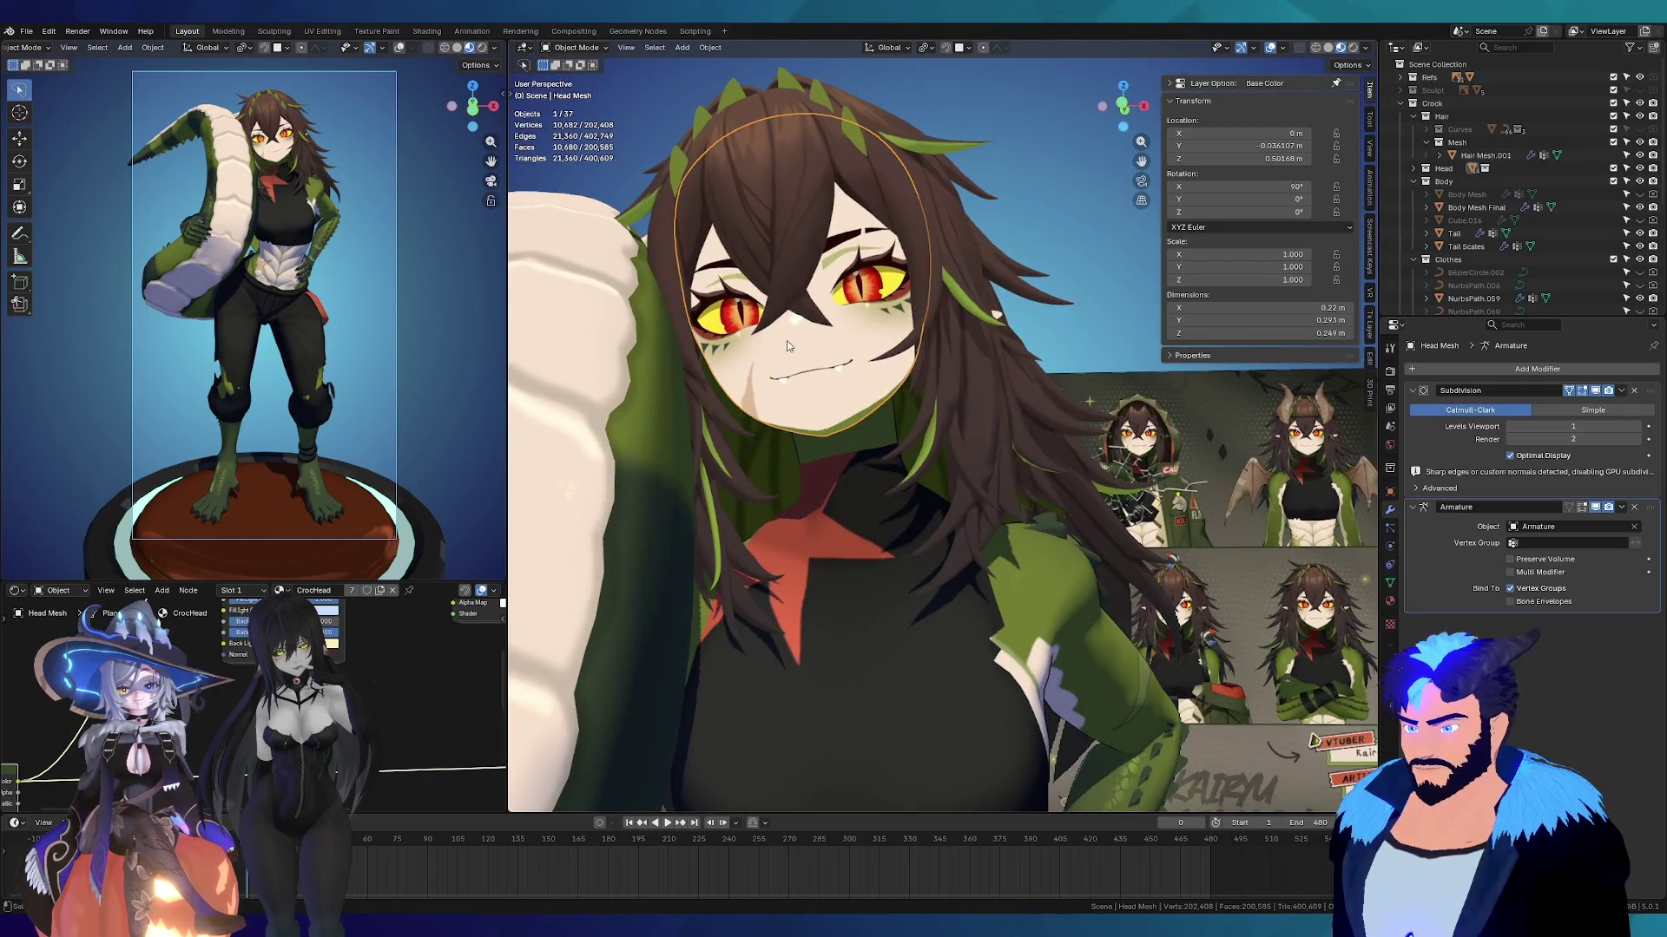
{"action": "scroll", "coordinate": [832, 569], "scroll_direction": "up", "scroll_amount": 5}
{"action": "middle_click_drag", "start_coordinate": [832, 569], "coordinate": [886, 486]}
{"action": "key", "text": "ctrl+s"}
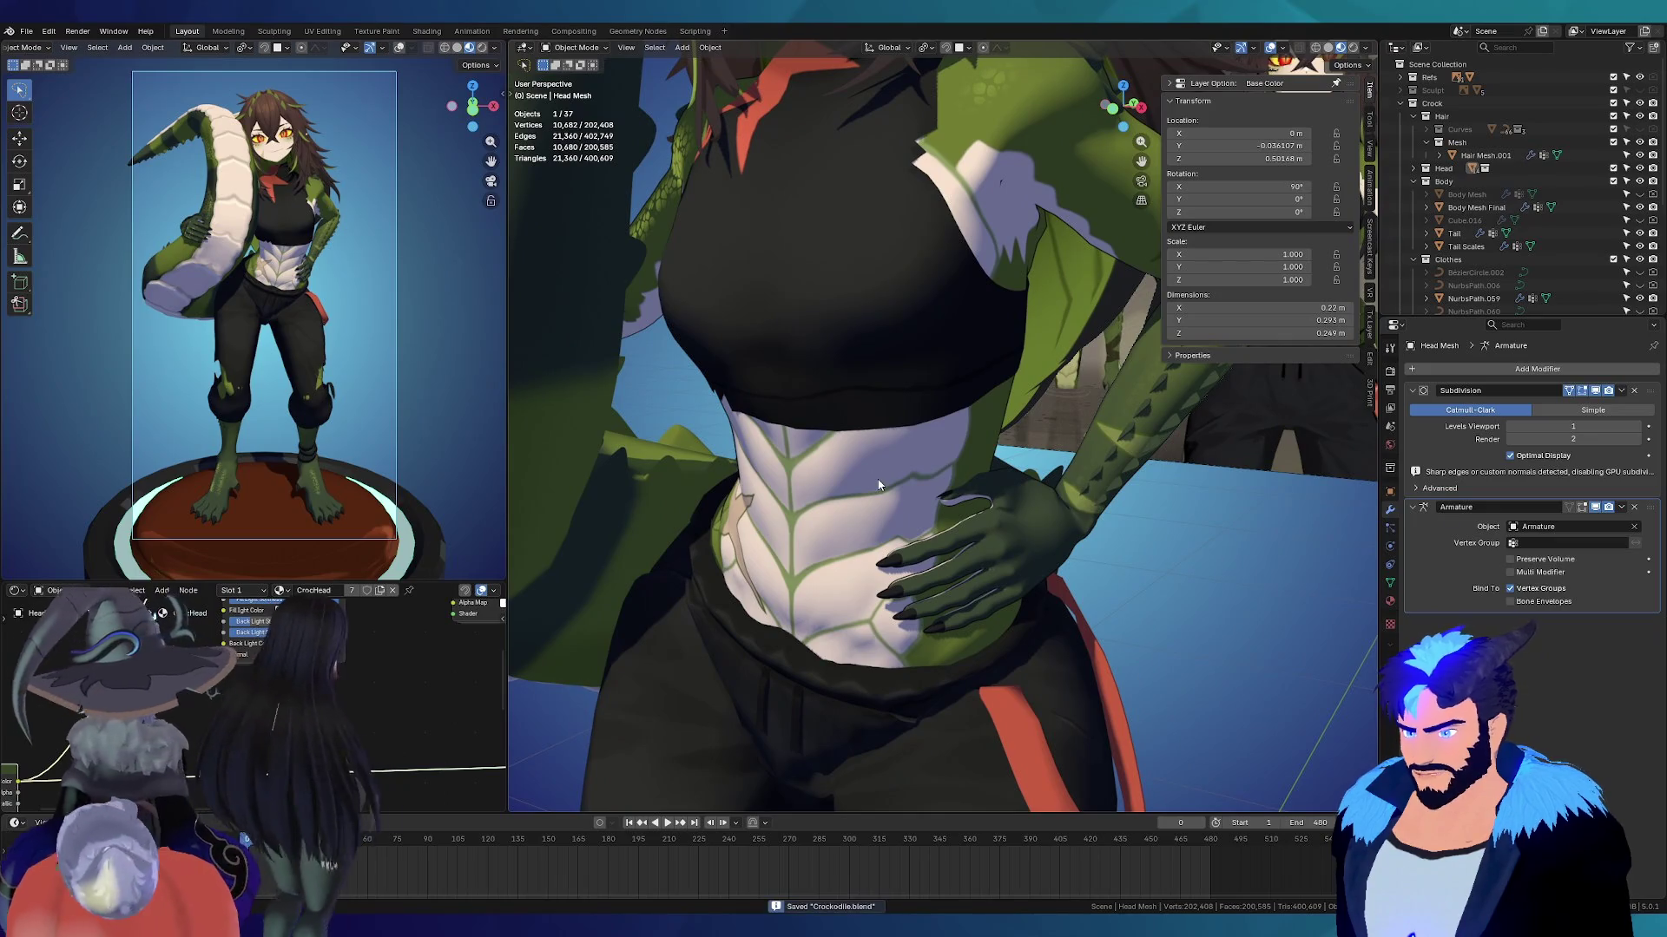
{"action": "scroll", "coordinate": [873, 467], "scroll_direction": "down", "scroll_amount": 6}
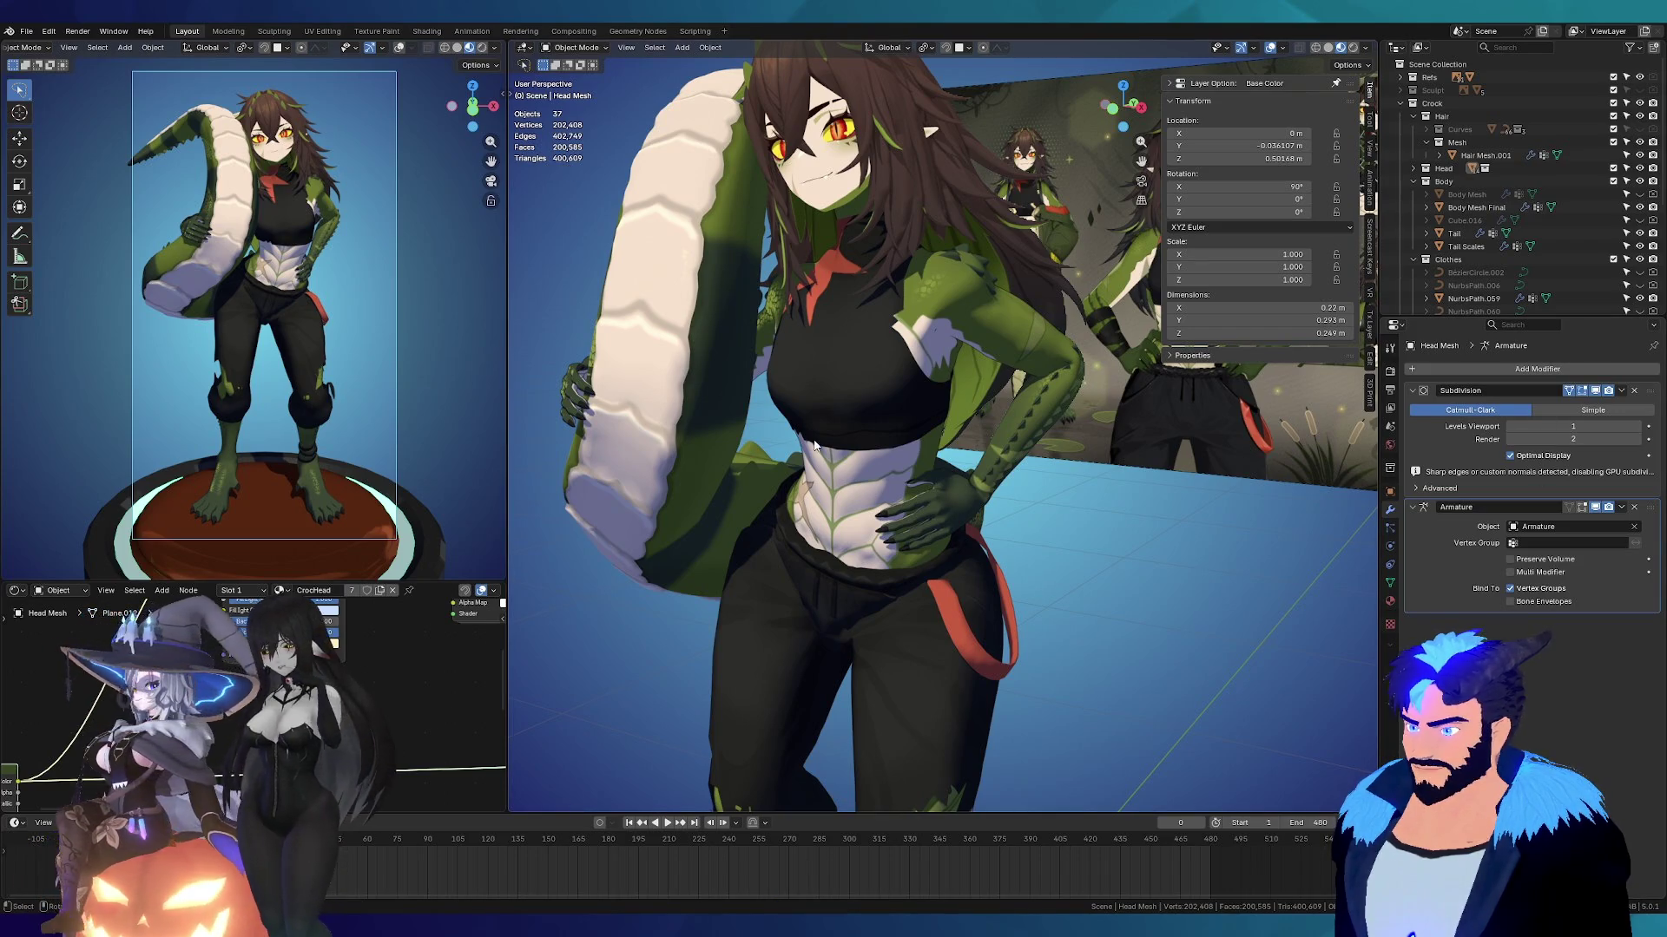
Step: On Body Mesh Final, toggle Armature off and on, then hide Solidify and Subdivision in the viewport
{"action": "left_click", "coordinate": [857, 510]}
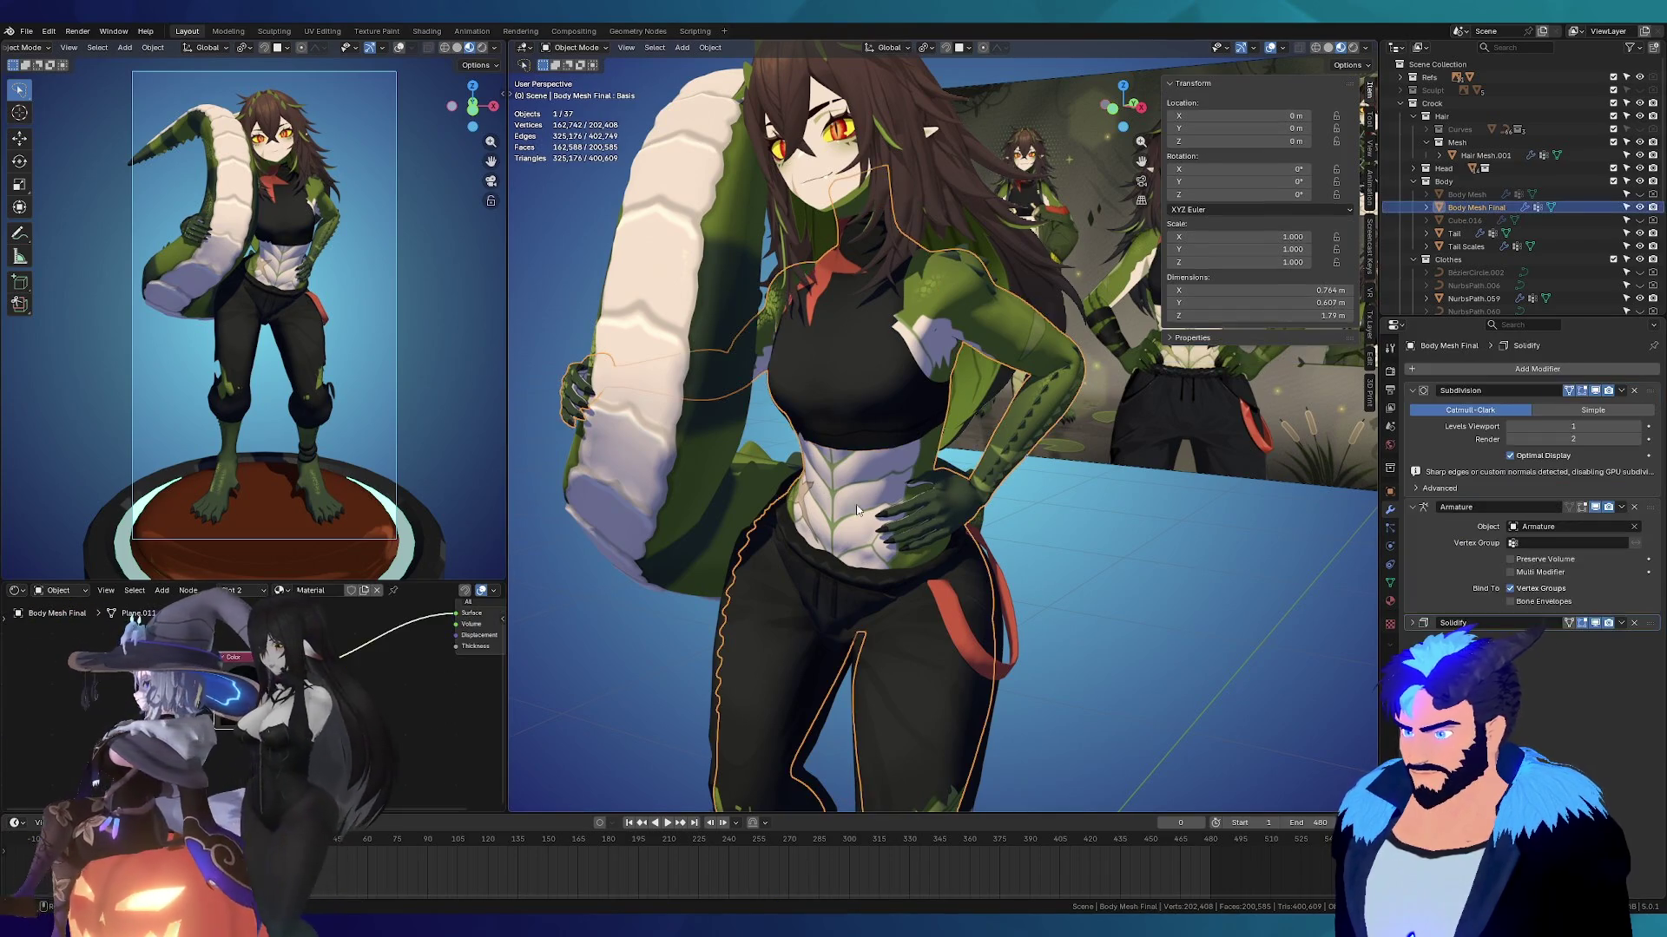
{"action": "left_click", "coordinate": [1596, 508]}
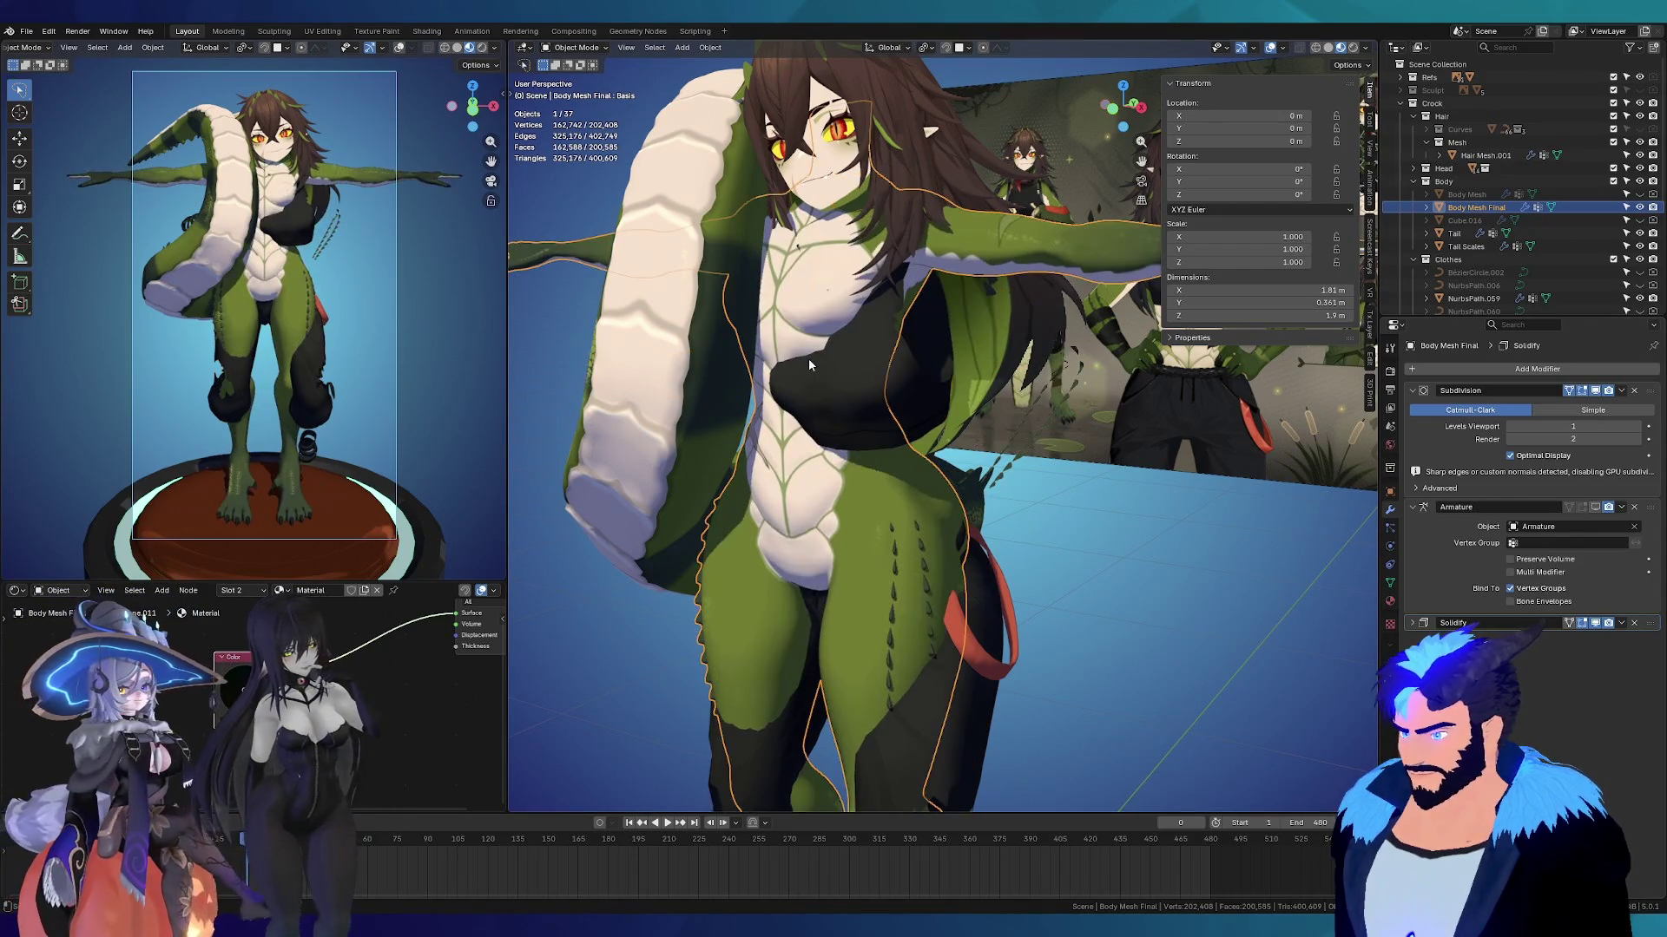
{"action": "left_click", "coordinate": [1595, 508]}
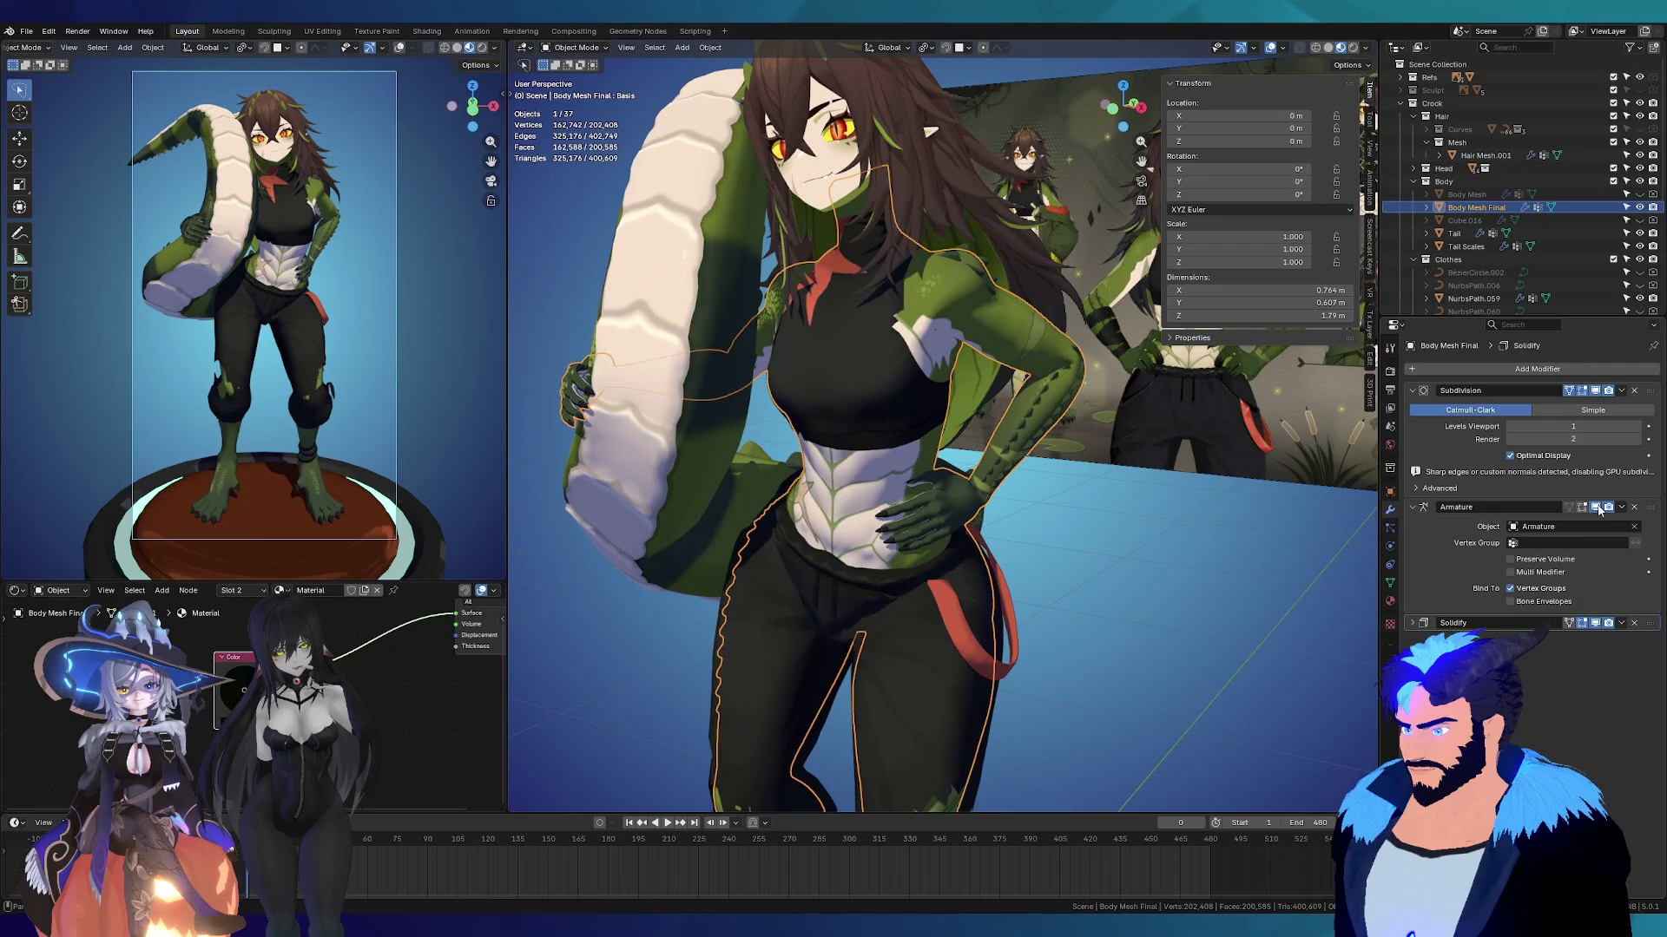
{"action": "left_click", "coordinate": [1597, 623]}
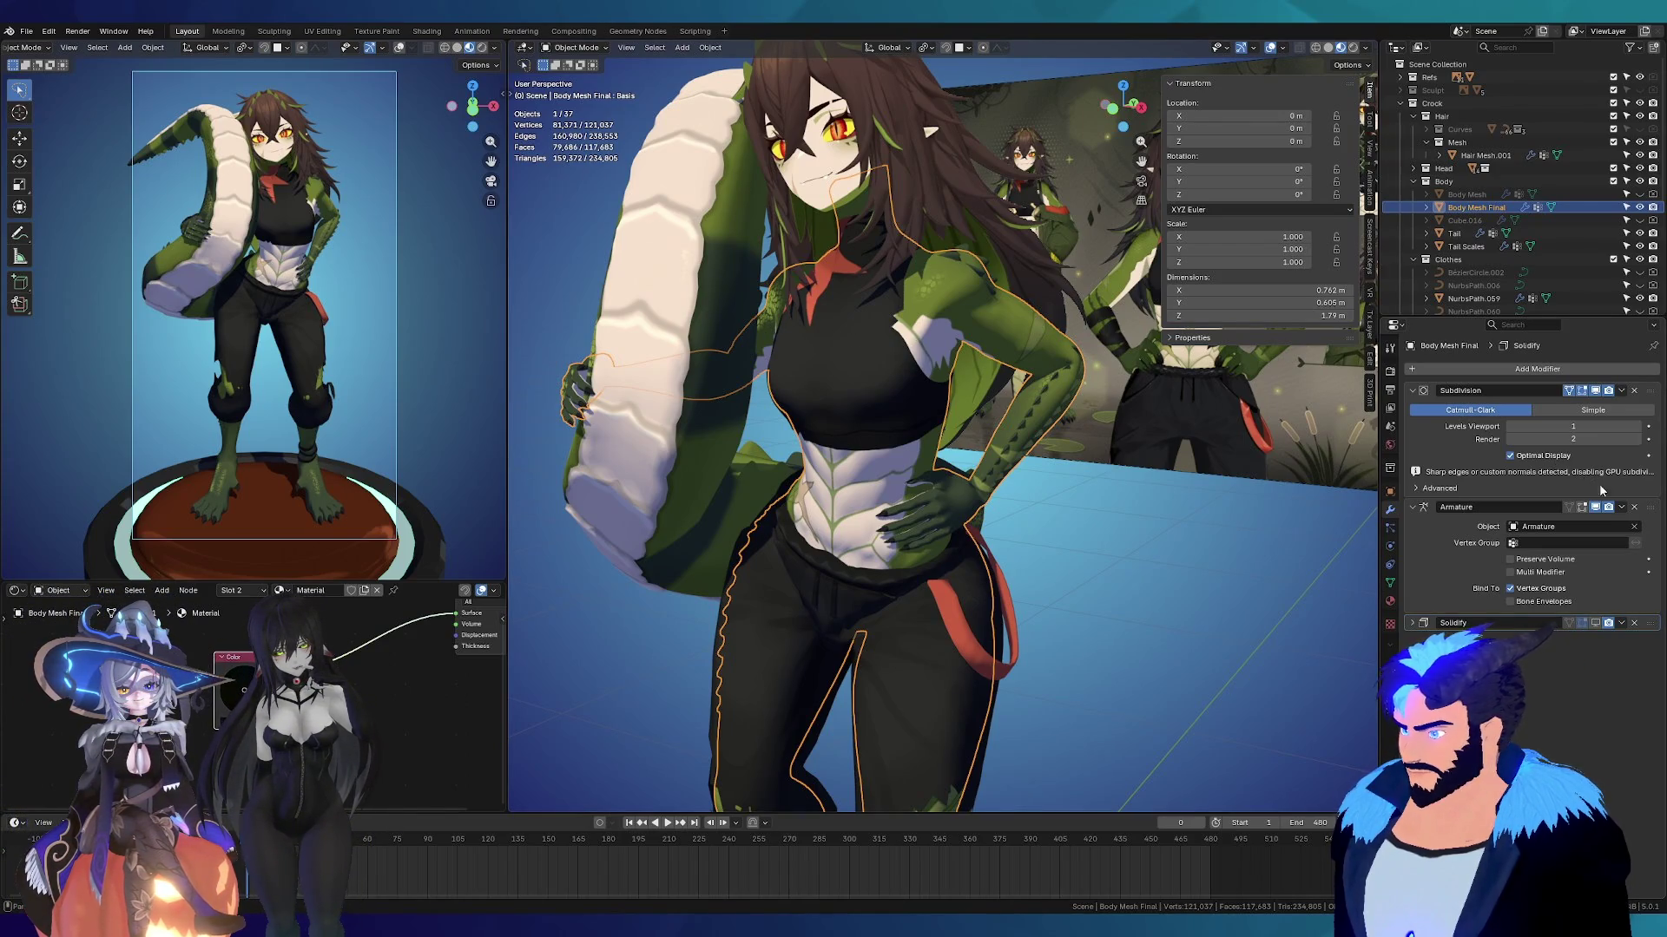
{"action": "left_click", "coordinate": [1601, 396]}
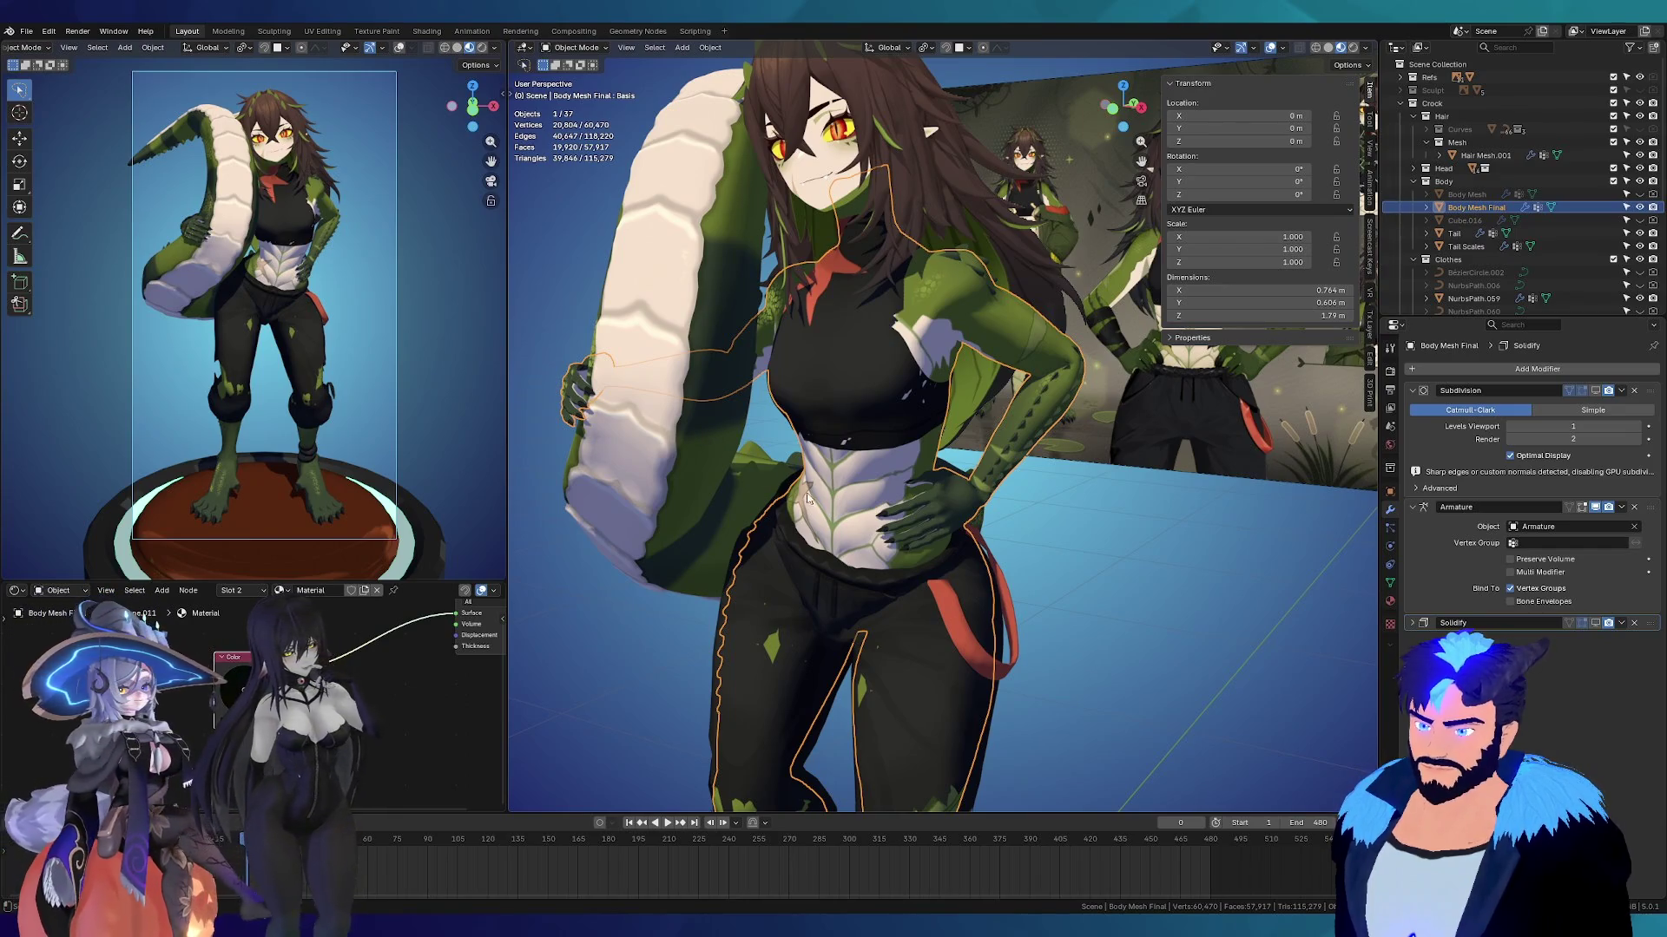
{"action": "mouse_move", "coordinate": [945, 679]}
{"action": "middle_mouse_down", "text": "shift"}
{"action": "mouse_move", "coordinate": [887, 335]}
{"action": "mouse_move", "coordinate": [819, 497]}
{"action": "mouse_move", "coordinate": [913, 503]}
{"action": "mouse_move", "coordinate": [814, 342]}
{"action": "mouse_move", "coordinate": [959, 663]}
{"action": "middle_mouse_up", "text": "shift"}
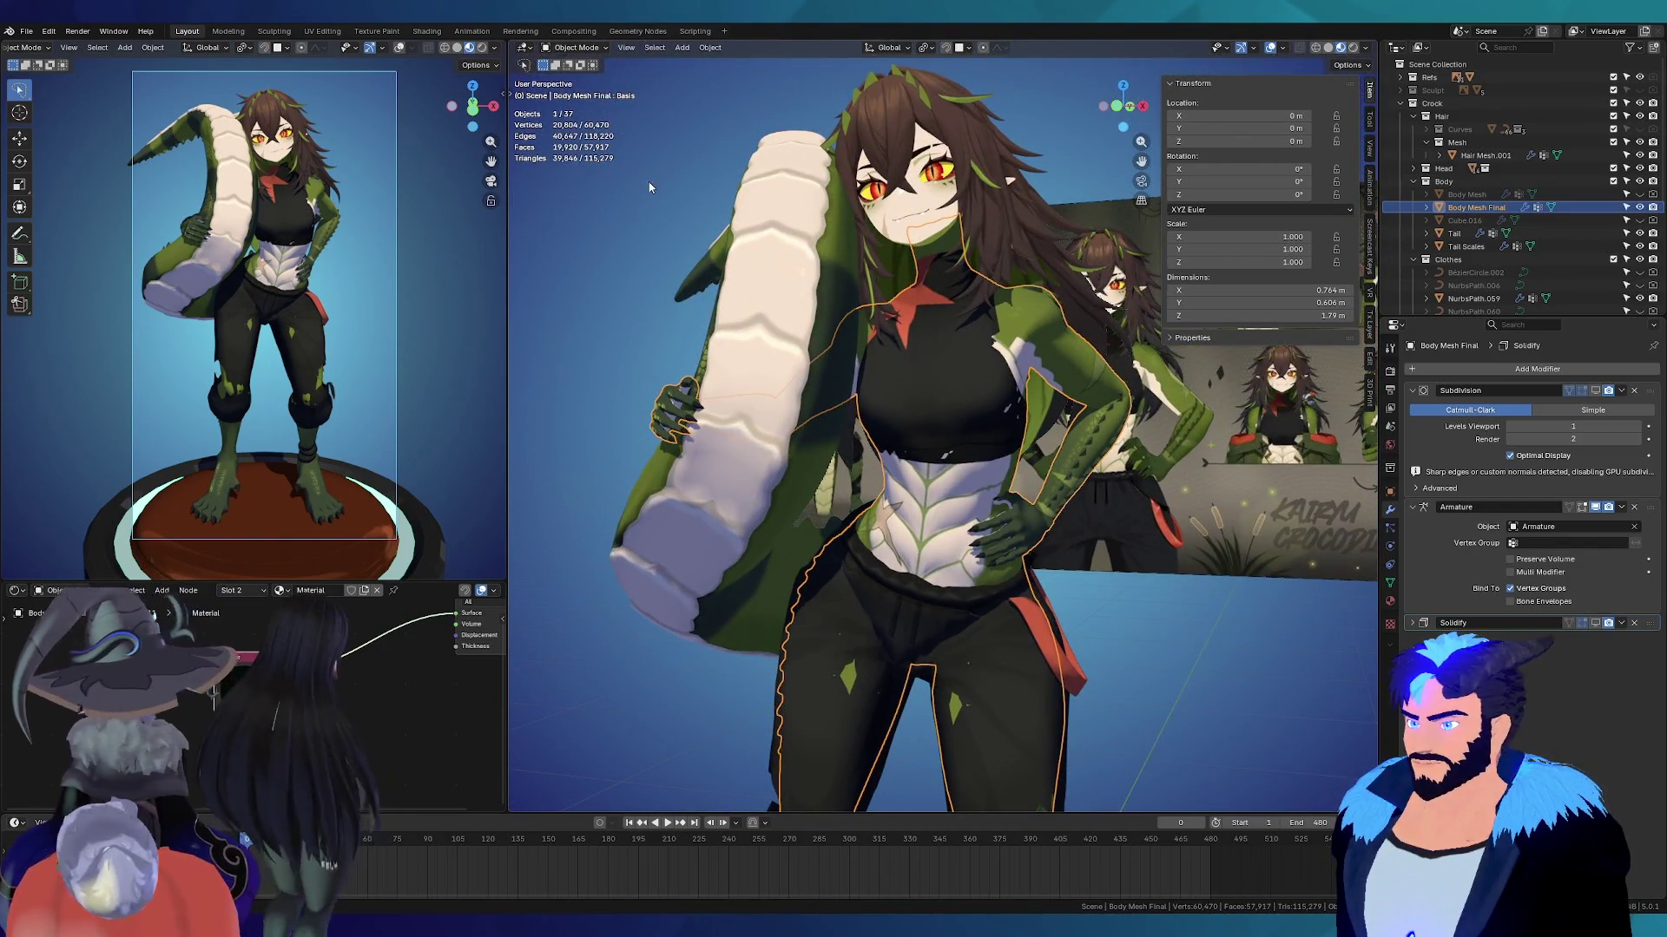
{"action": "middle_click_drag", "start_coordinate": [1033, 507], "coordinate": [937, 416]}
{"action": "scroll", "coordinate": [868, 366], "scroll_direction": "up", "scroll_amount": 5}
Step: Show the body's Subdivision in the viewport again and review the torso, pants and face
{"action": "mouse_move", "coordinate": [868, 366]}
{"action": "middle_mouse_down"}
{"action": "mouse_move", "coordinate": [750, 366]}
{"action": "mouse_move", "coordinate": [835, 372]}
{"action": "mouse_move", "coordinate": [1051, 286]}
{"action": "middle_mouse_up"}
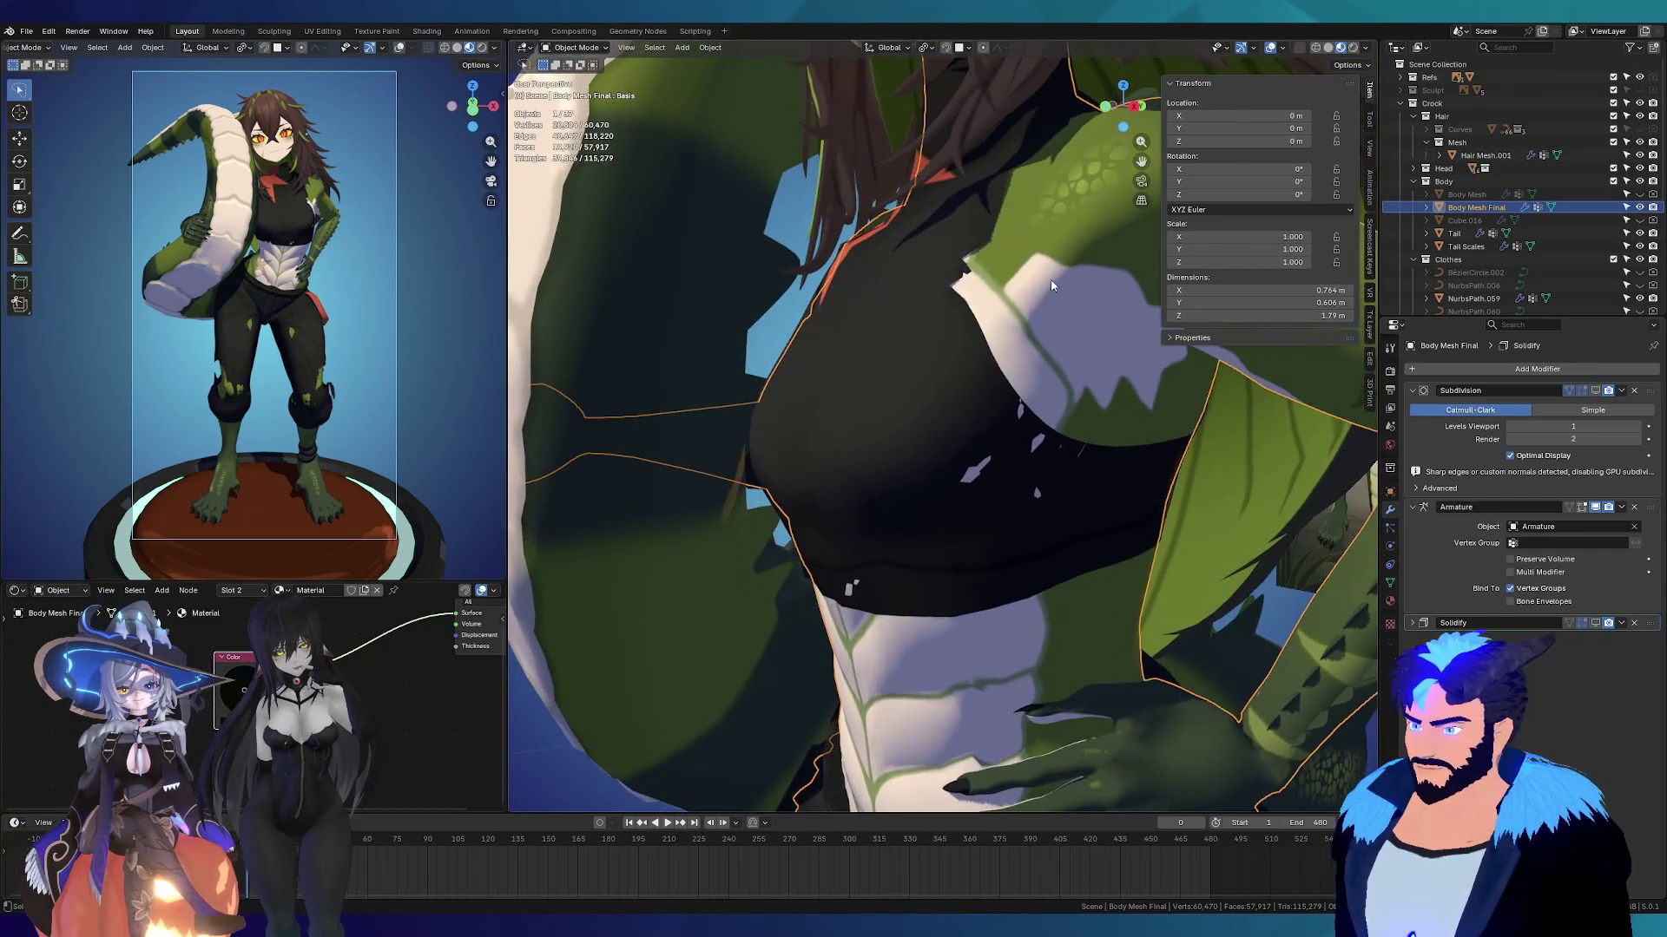
{"action": "left_click", "coordinate": [1595, 390]}
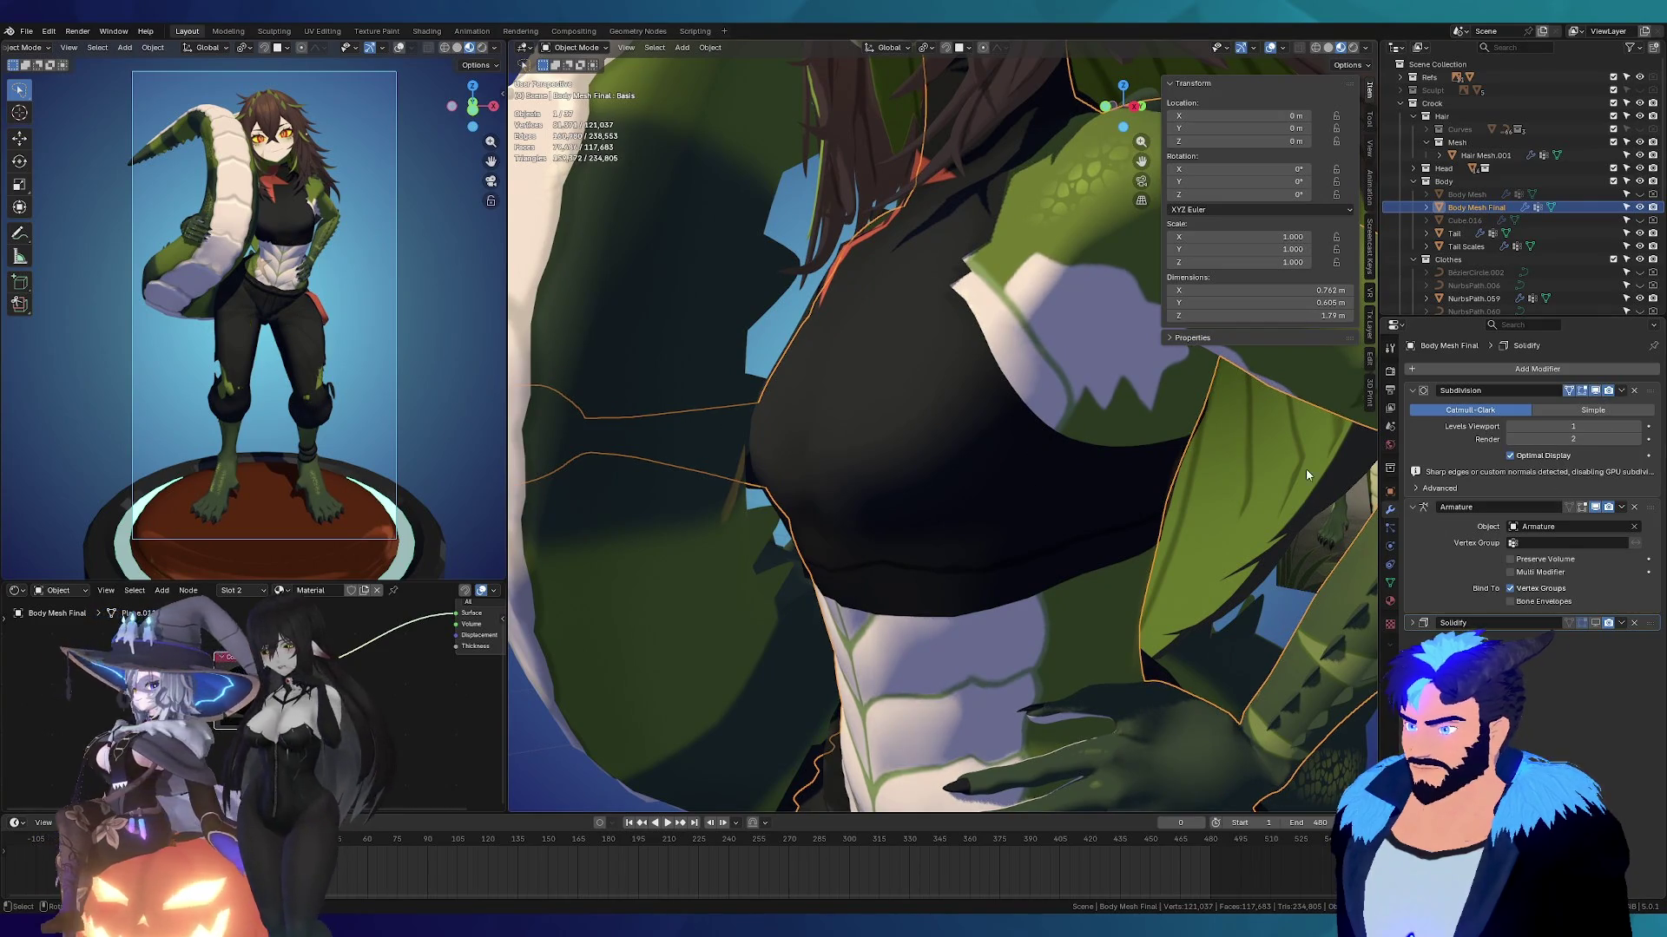
{"action": "middle_click_drag", "start_coordinate": [1055, 371], "coordinate": [879, 451]}
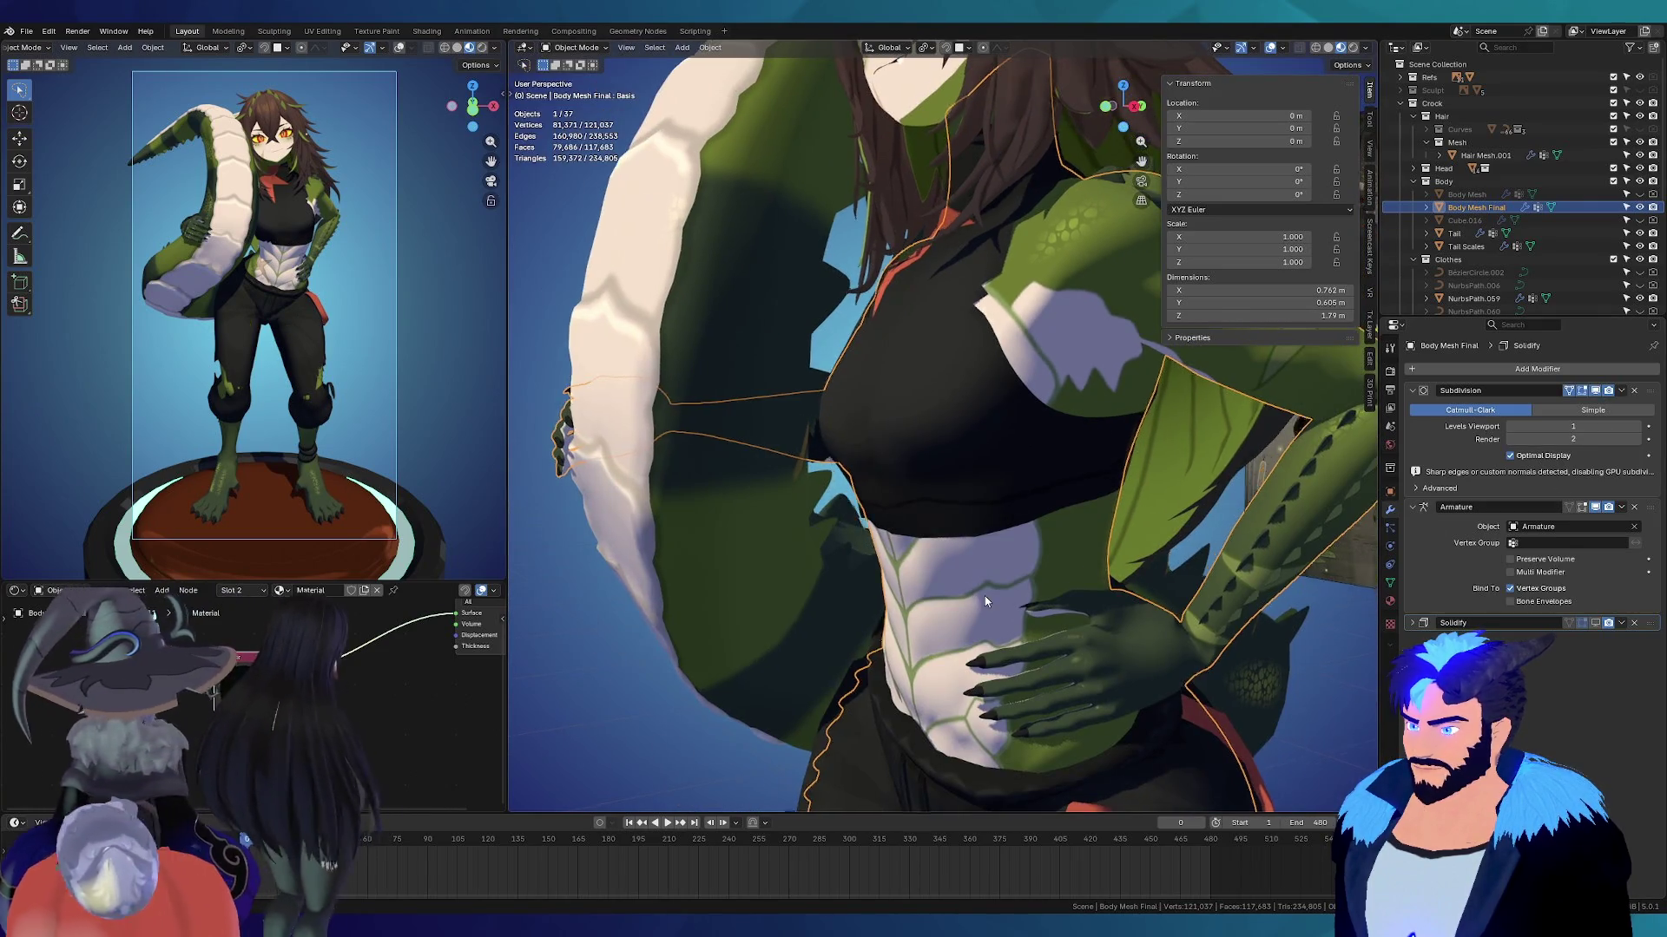
{"action": "middle_click_drag", "start_coordinate": [983, 364], "coordinate": [1085, 399]}
{"action": "mouse_move", "coordinate": [875, 598]}
{"action": "middle_mouse_down"}
{"action": "mouse_move", "coordinate": [946, 384]}
{"action": "mouse_move", "coordinate": [898, 375]}
{"action": "middle_mouse_up"}
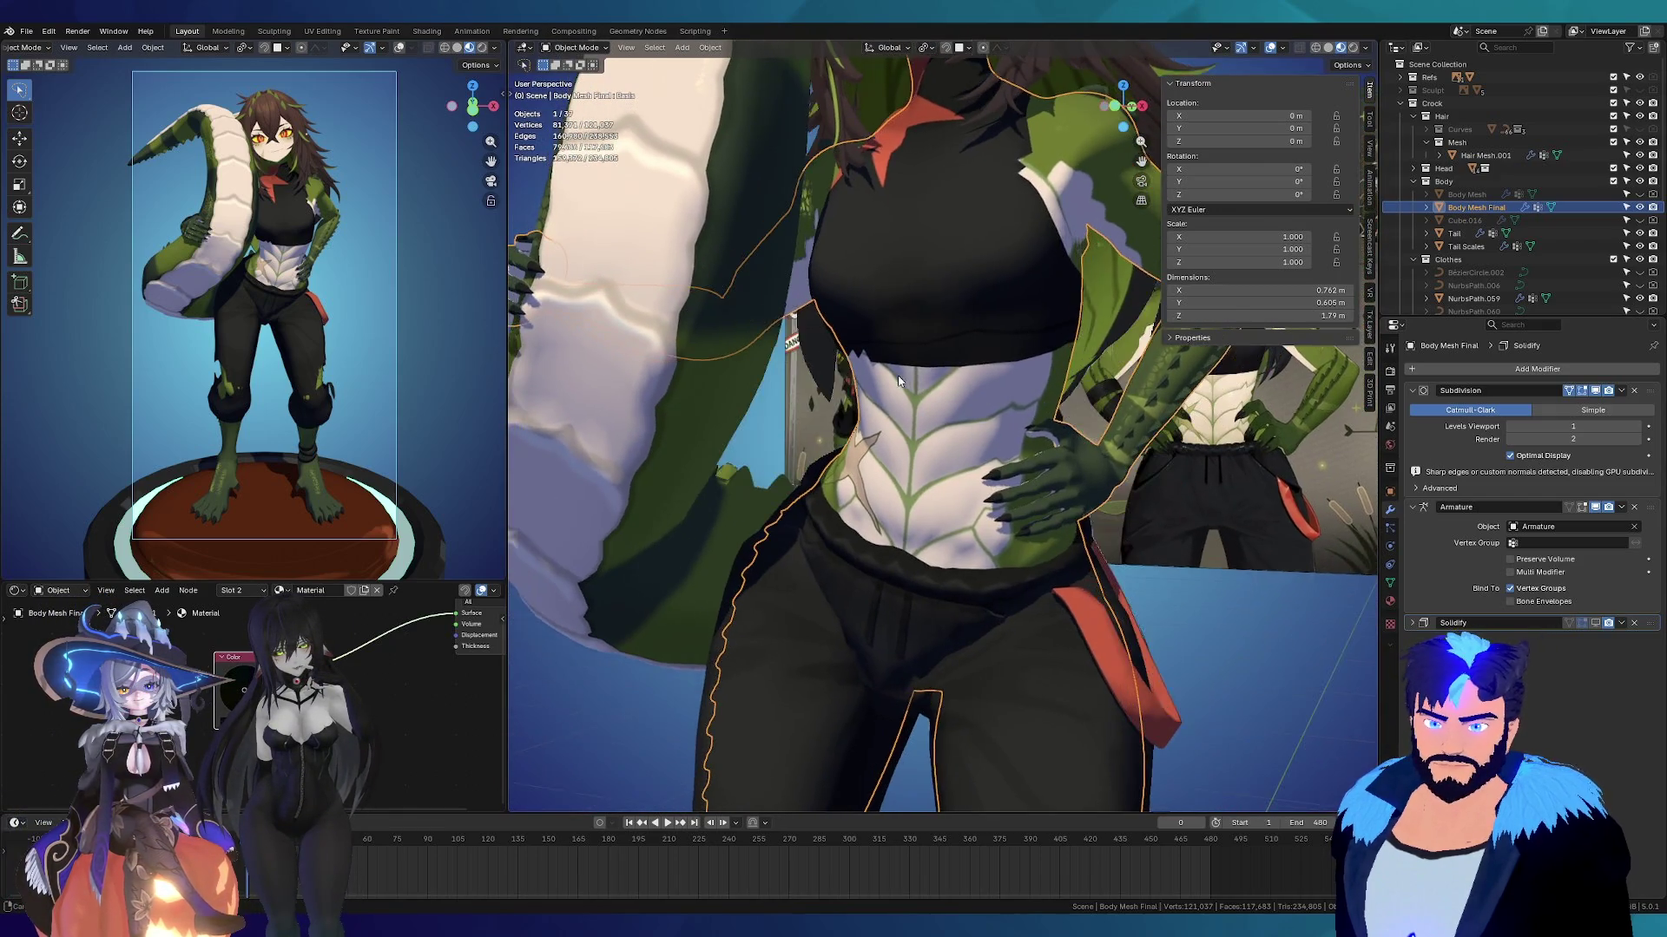
{"action": "middle_click_drag", "start_coordinate": [926, 296], "coordinate": [901, 479]}
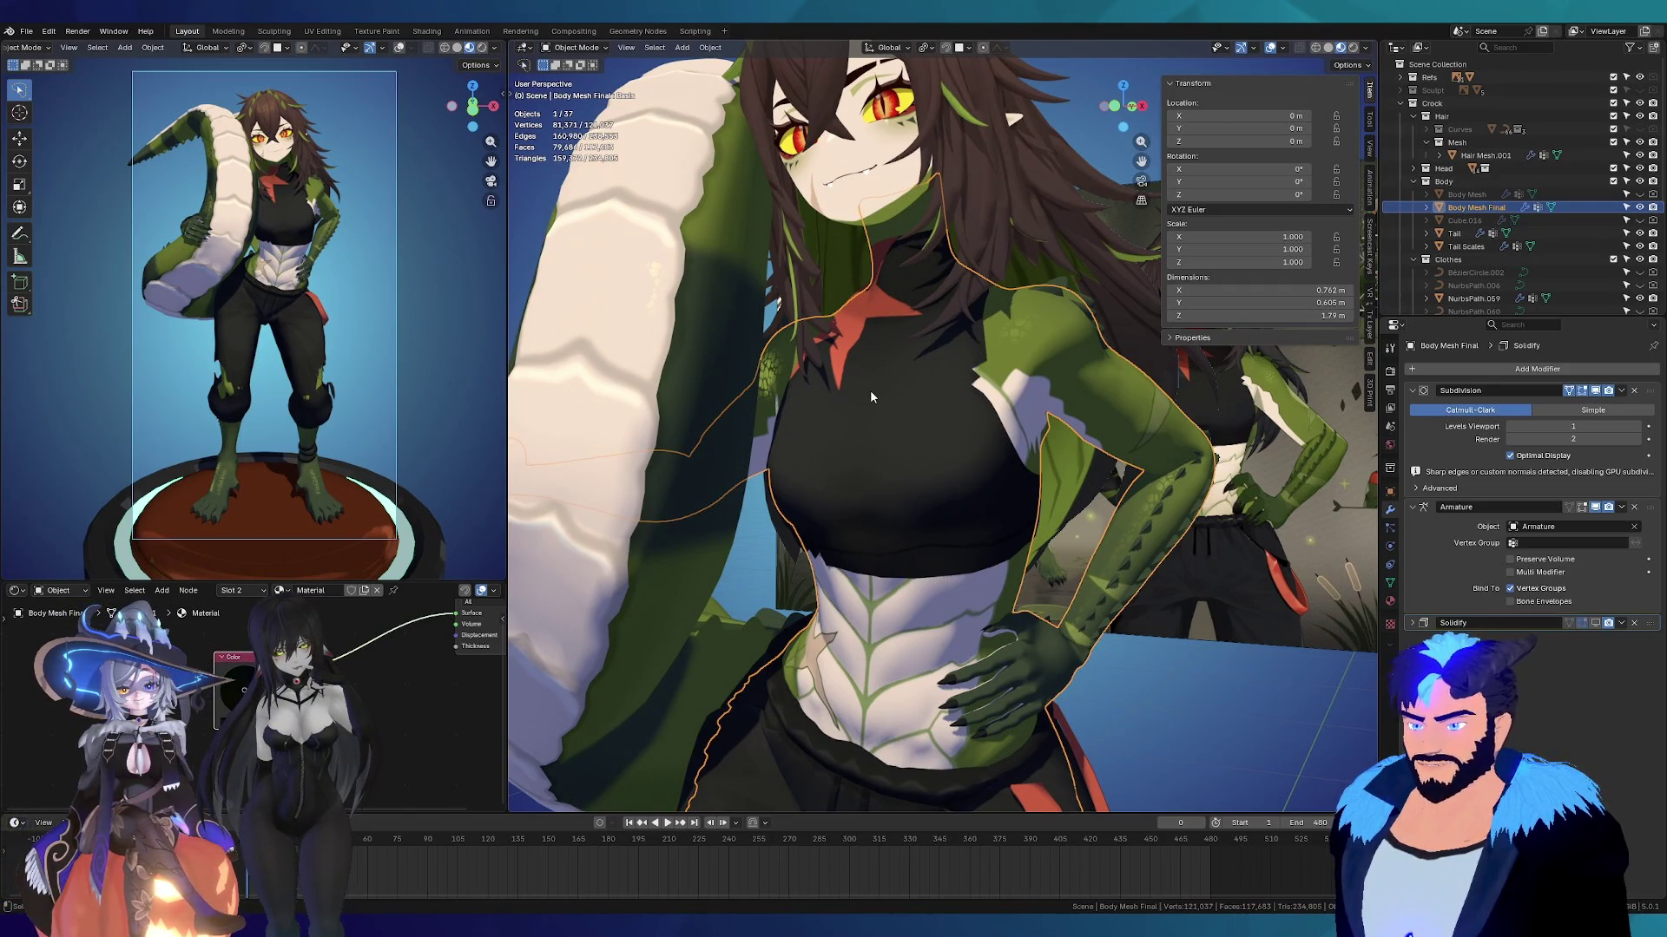
Step: Deselect the body and turn the Solidify outline back on in the viewport, checking the arm
{"action": "mouse_move", "coordinate": [986, 517]}
{"action": "middle_mouse_down"}
{"action": "mouse_move", "coordinate": [913, 529]}
{"action": "mouse_move", "coordinate": [991, 415]}
{"action": "middle_mouse_up"}
{"action": "scroll", "coordinate": [1087, 404], "scroll_direction": "up", "scroll_amount": 5}
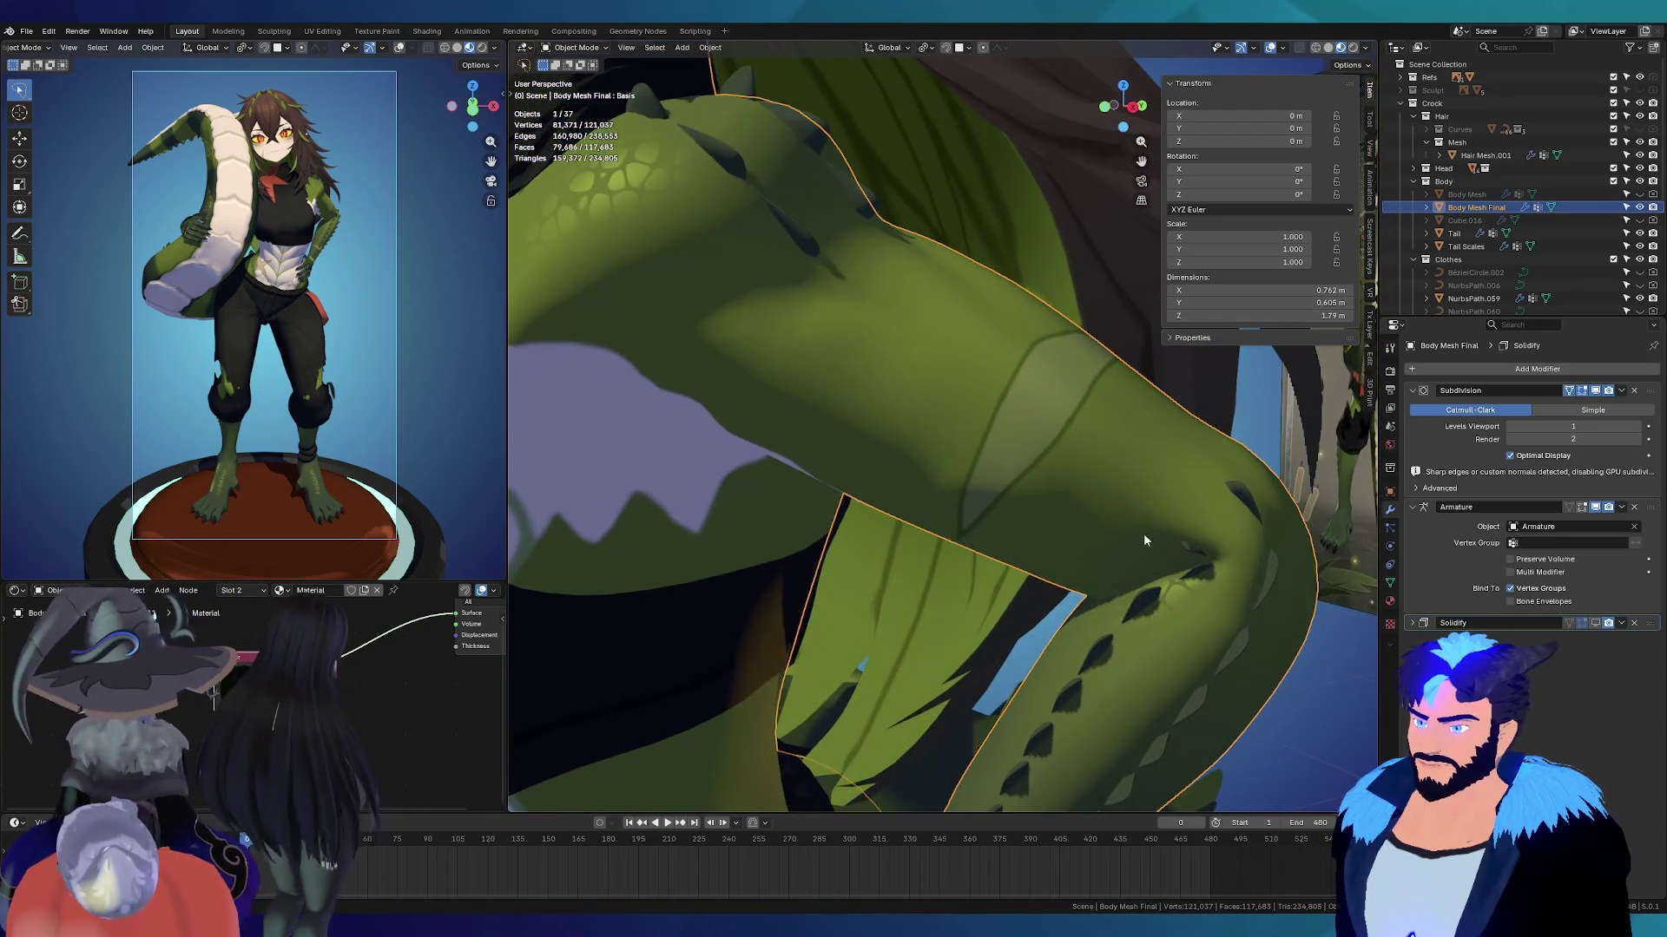
{"action": "scroll", "coordinate": [1143, 540], "scroll_direction": "down", "scroll_amount": 5}
{"action": "scroll", "coordinate": [1178, 521], "scroll_direction": "up", "scroll_amount": 5}
{"action": "left_click", "coordinate": [1178, 521]}
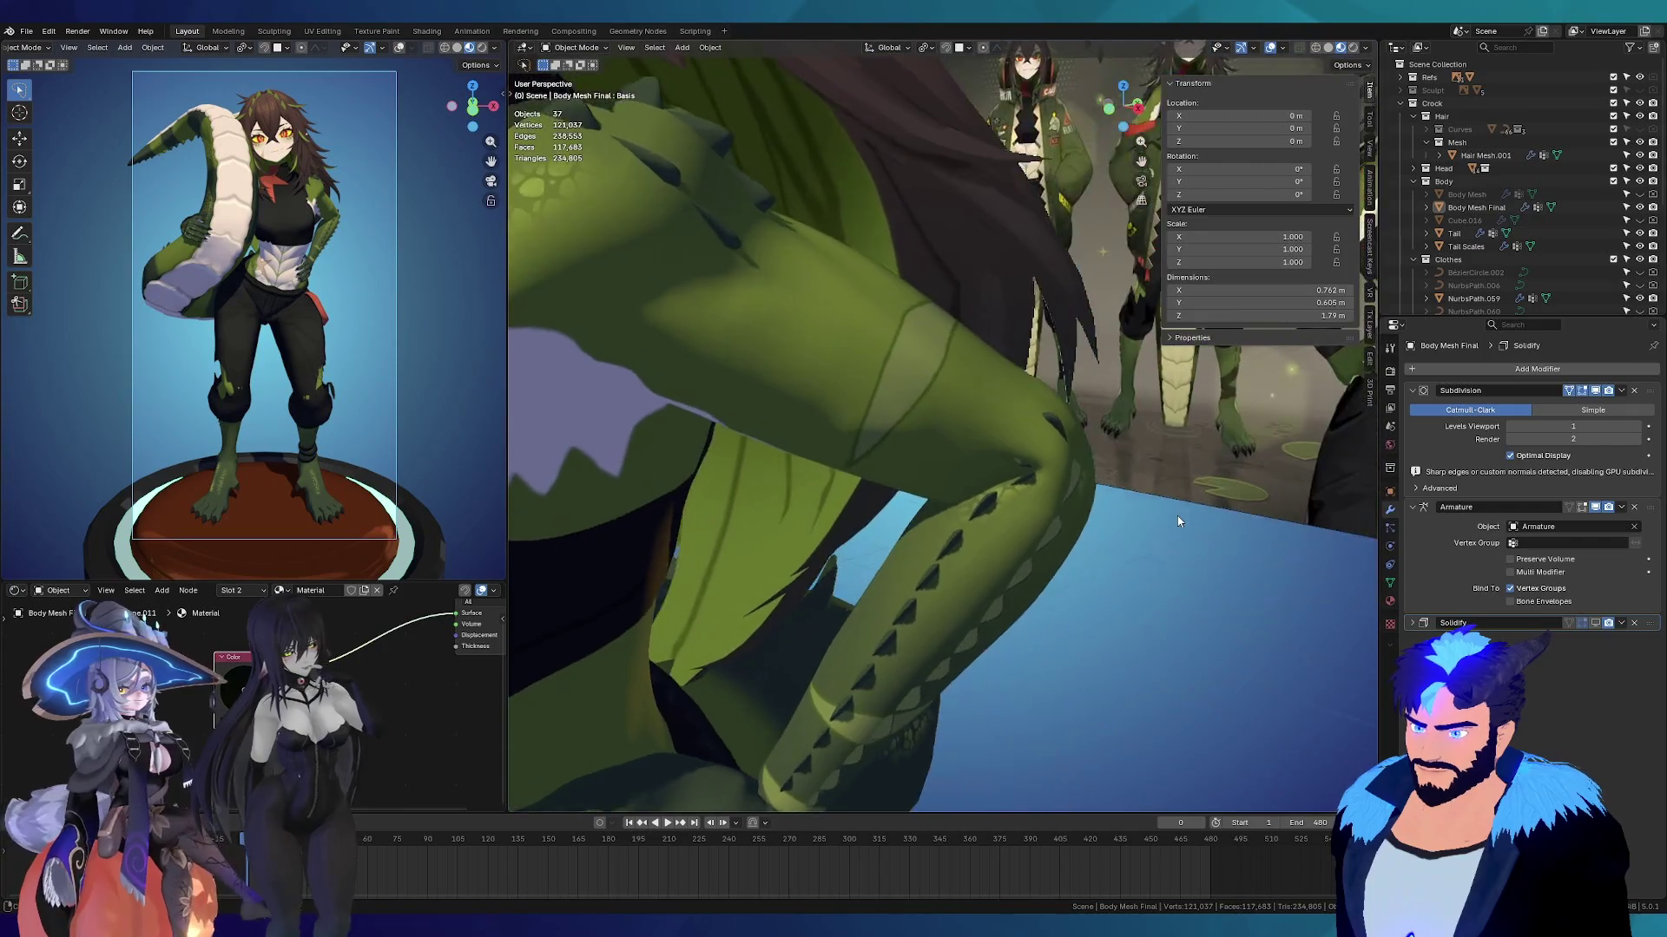
{"action": "middle_click_drag", "start_coordinate": [1178, 521], "coordinate": [1187, 520]}
{"action": "left_click", "coordinate": [1604, 624]}
{"action": "scroll", "coordinate": [1090, 566], "scroll_direction": "down", "scroll_amount": 4}
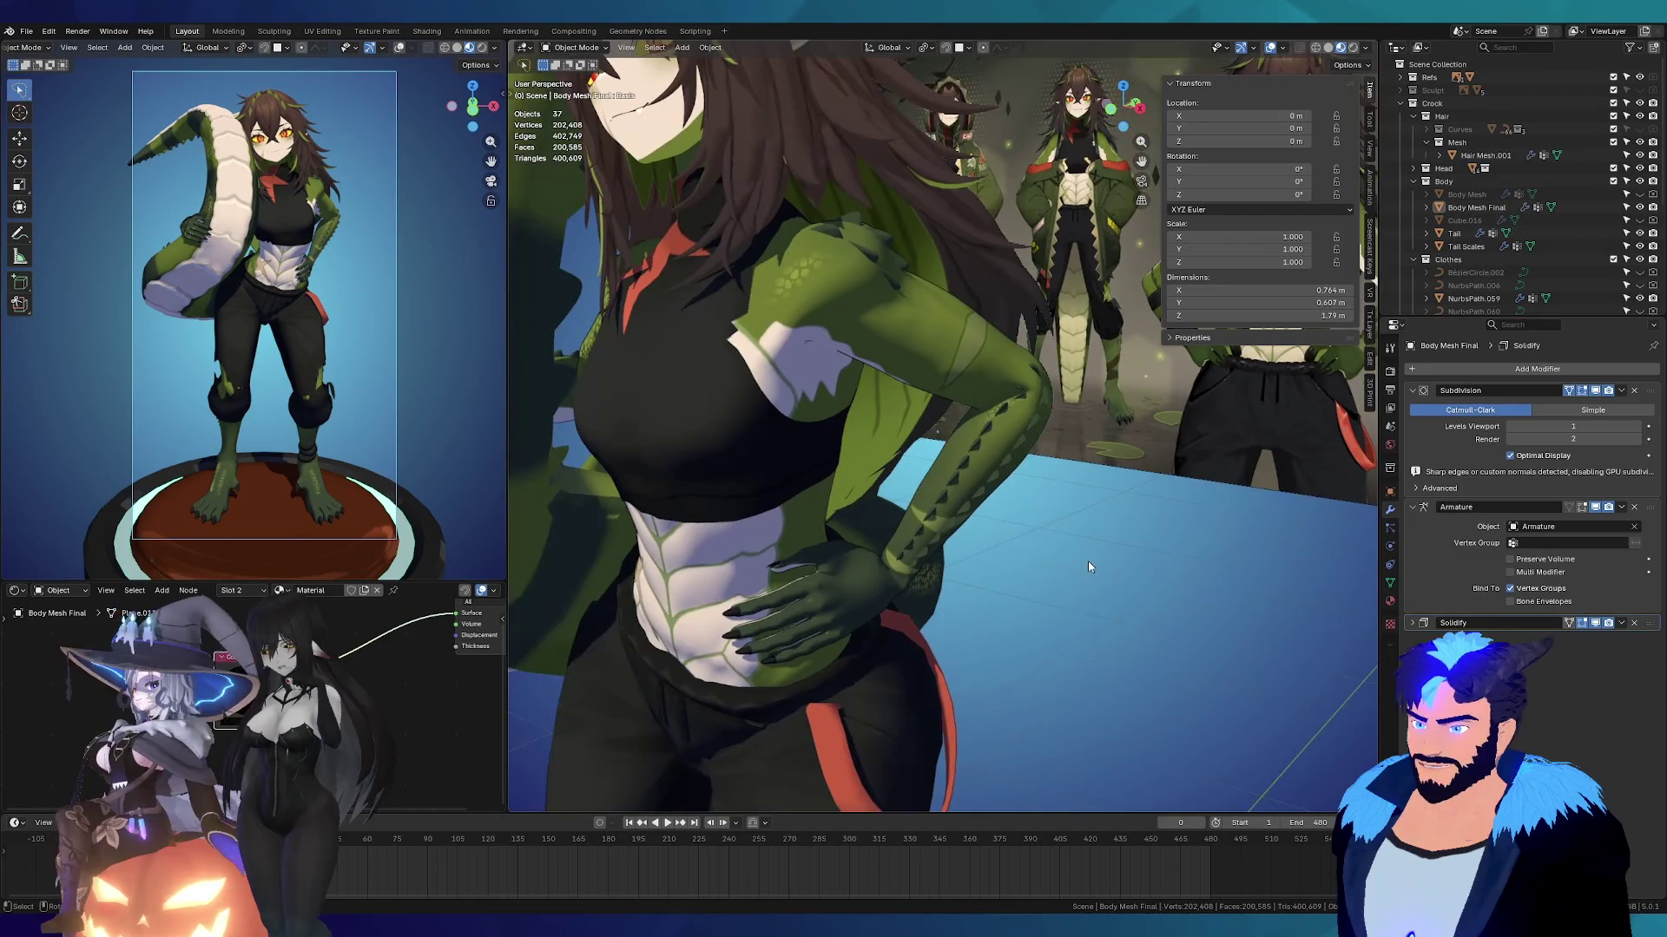
{"action": "scroll", "coordinate": [1089, 566], "scroll_direction": "down", "scroll_amount": 6}
{"action": "scroll", "coordinate": [1014, 457], "scroll_direction": "up", "scroll_amount": 4}
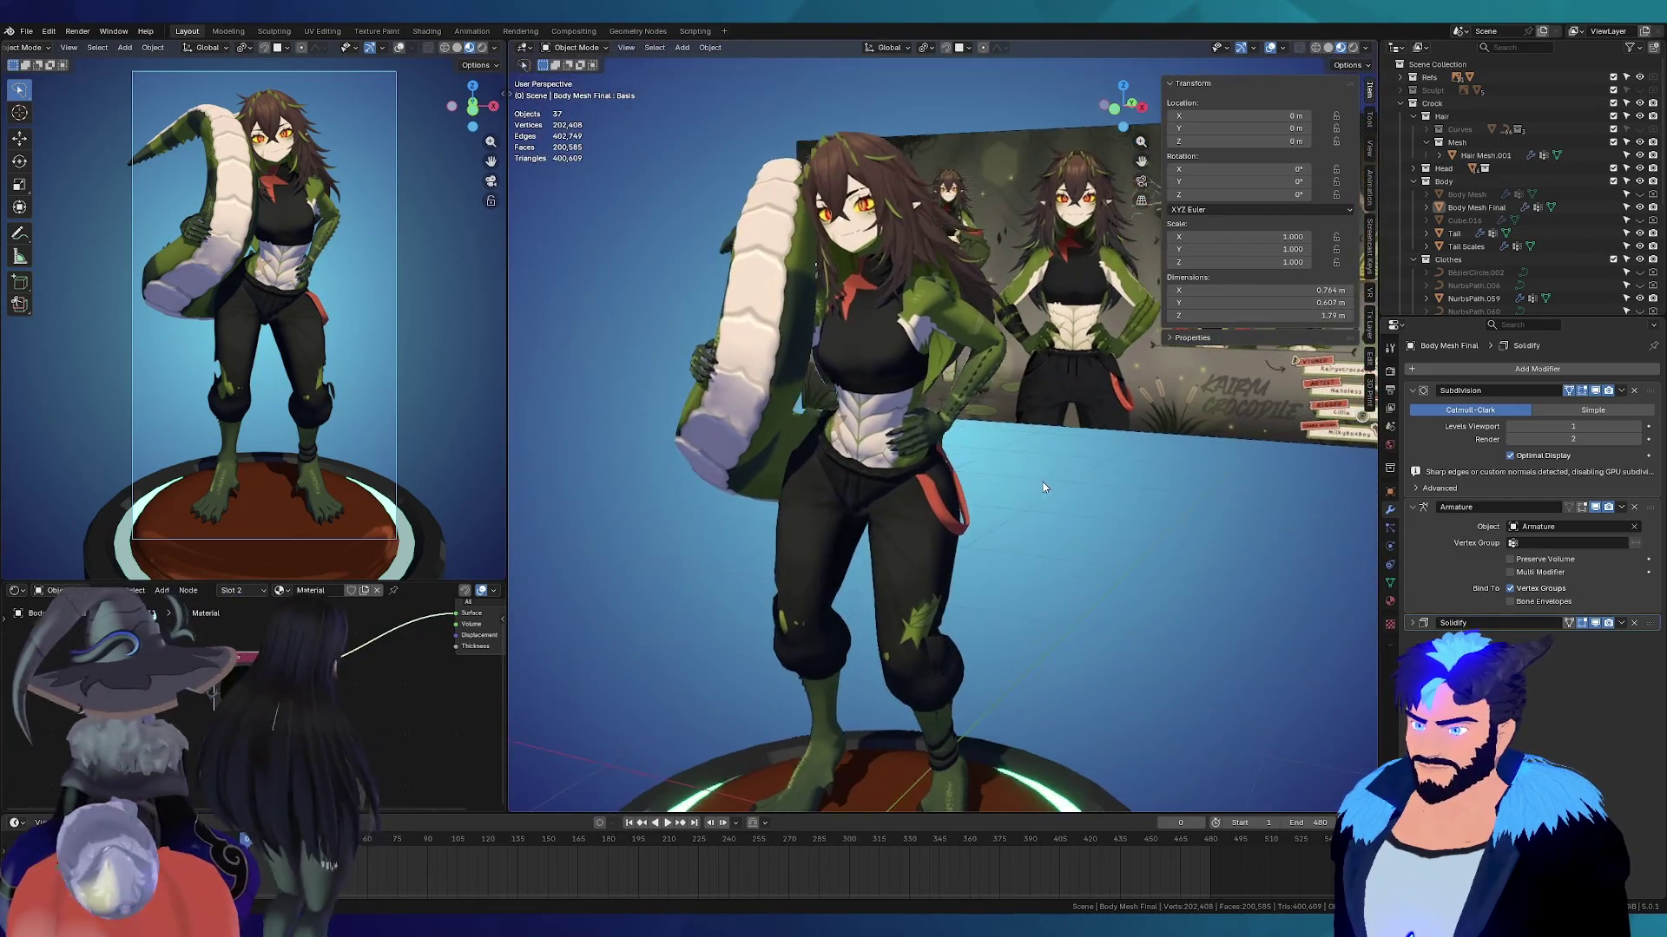
{"action": "middle_click_drag", "start_coordinate": [1044, 488], "coordinate": [1007, 417]}
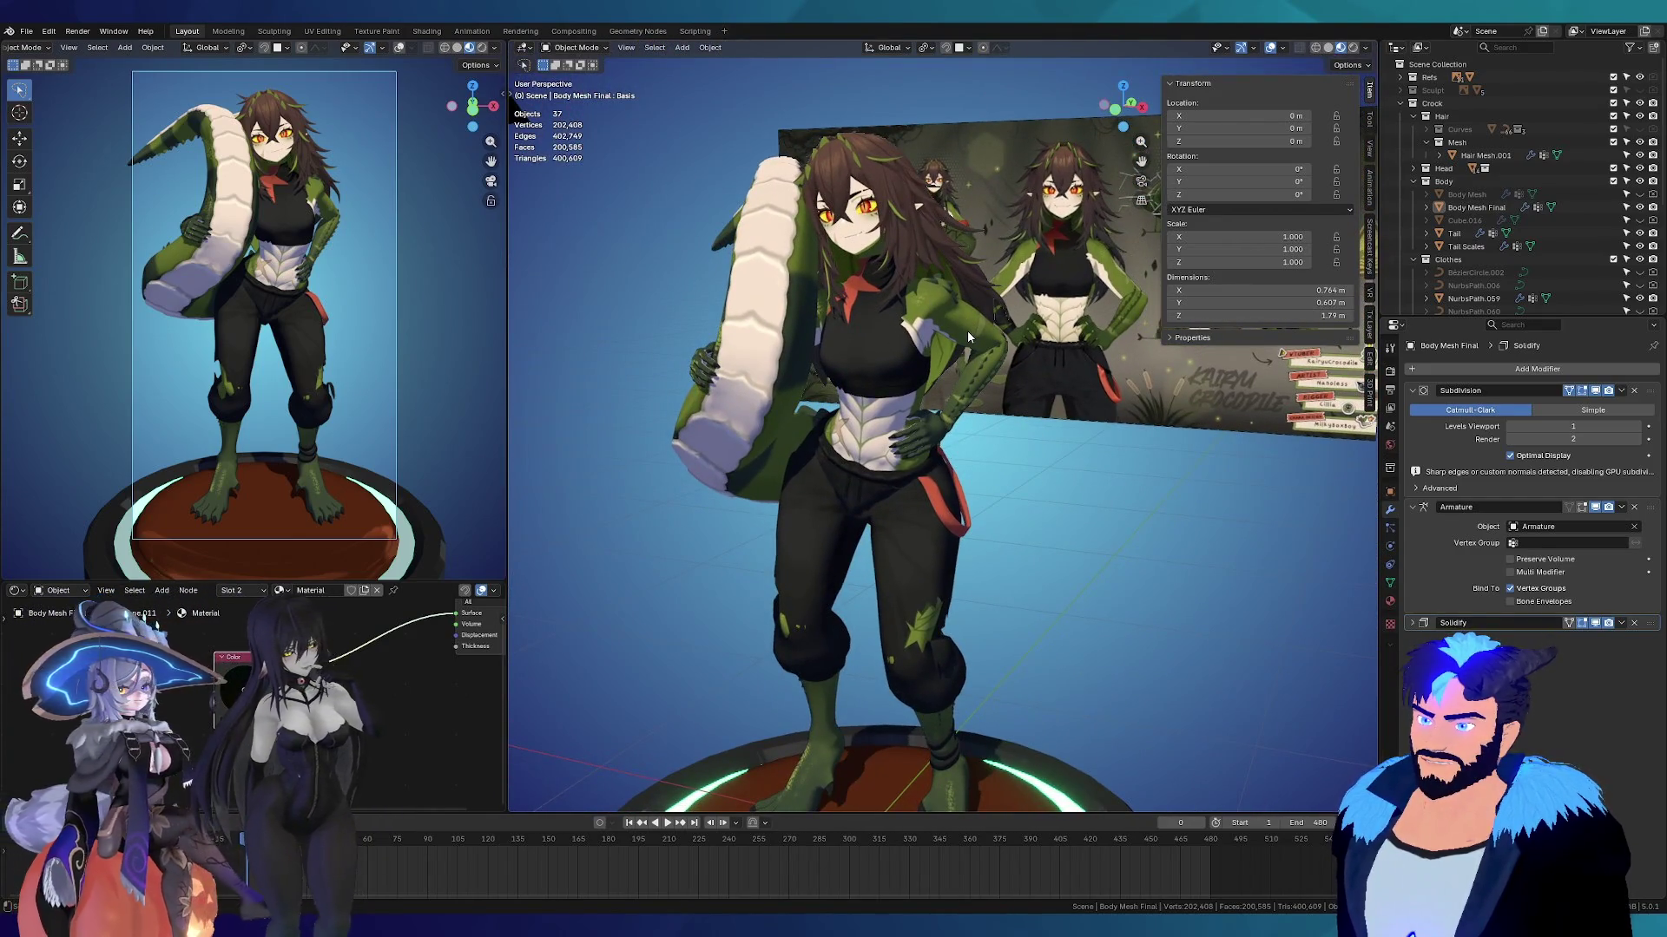
{"action": "scroll", "coordinate": [954, 326], "scroll_direction": "up", "scroll_amount": 8}
{"action": "mouse_move", "coordinate": [944, 376]}
{"action": "middle_mouse_down"}
{"action": "mouse_move", "coordinate": [1071, 493]}
{"action": "mouse_move", "coordinate": [946, 421]}
{"action": "middle_mouse_up"}
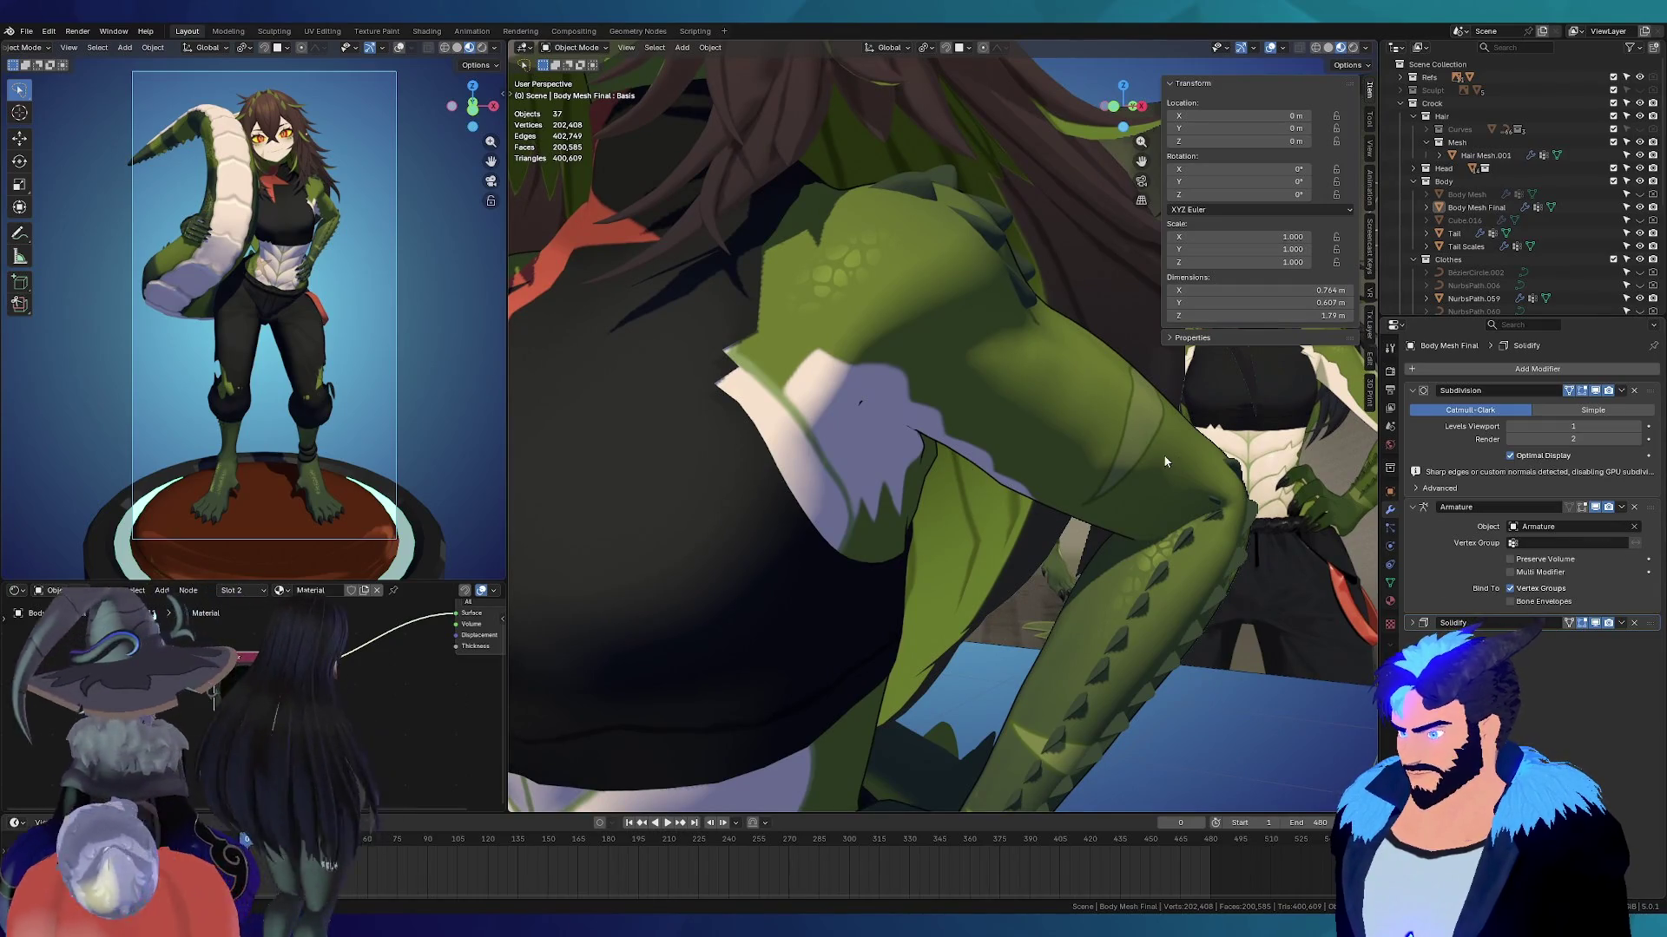
Step: Set the body's Solidify thickness to 0.002, then 0.004 m, and deselect to judge it
{"action": "left_click", "coordinate": [1102, 446]}
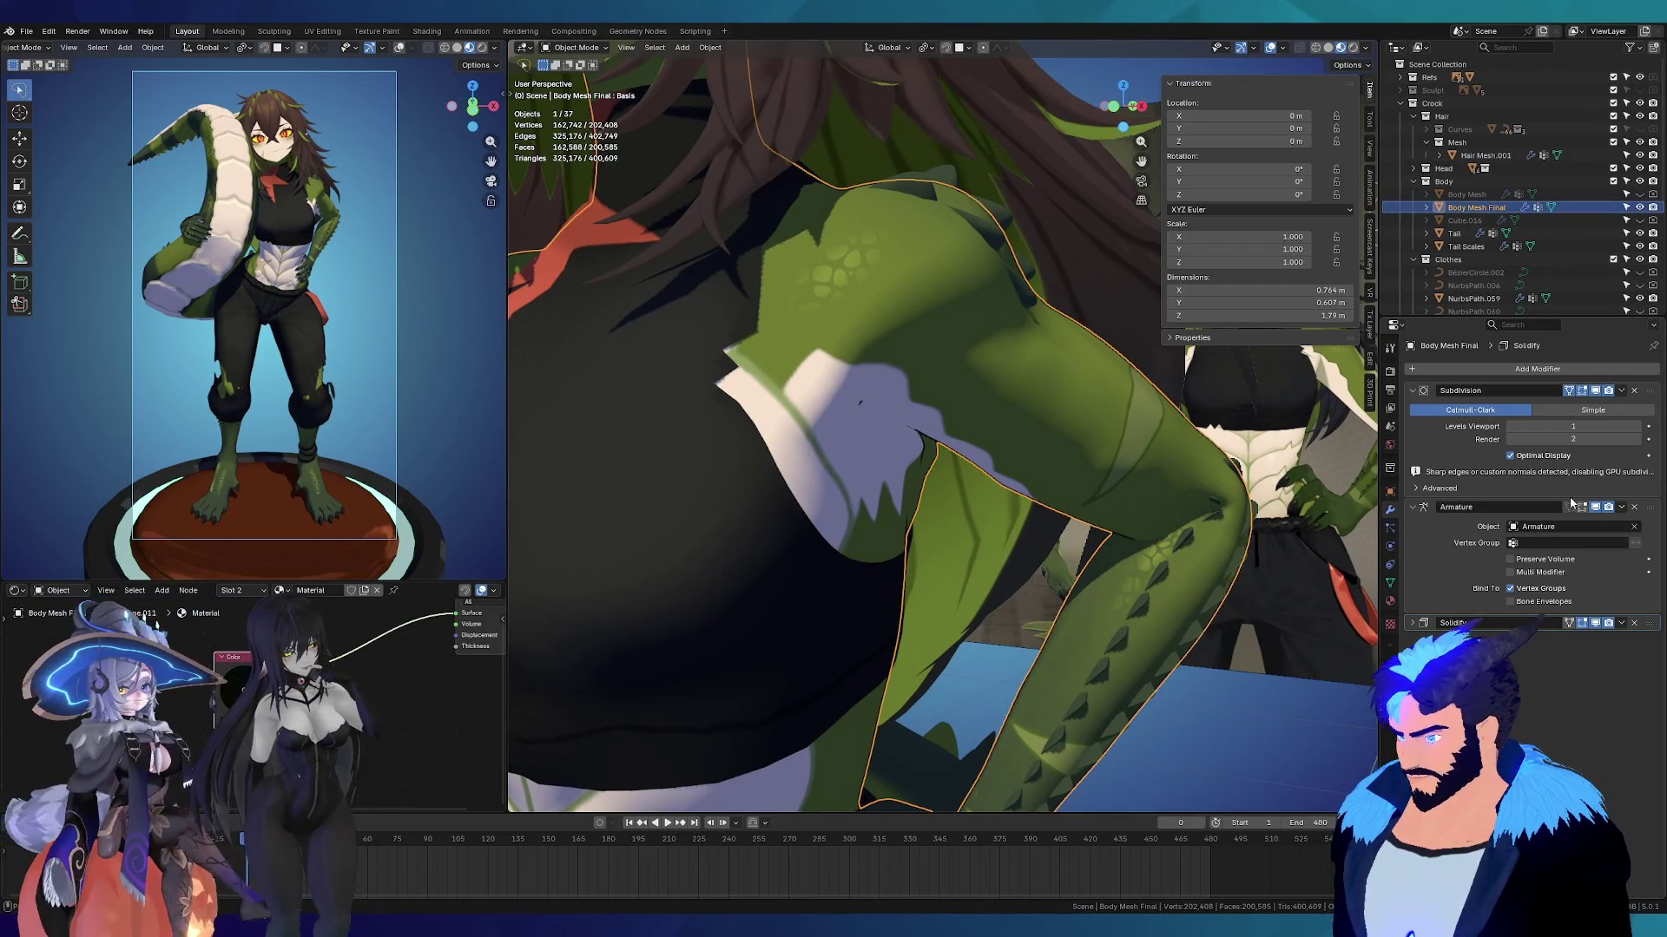
{"action": "left_click", "coordinate": [1411, 623]}
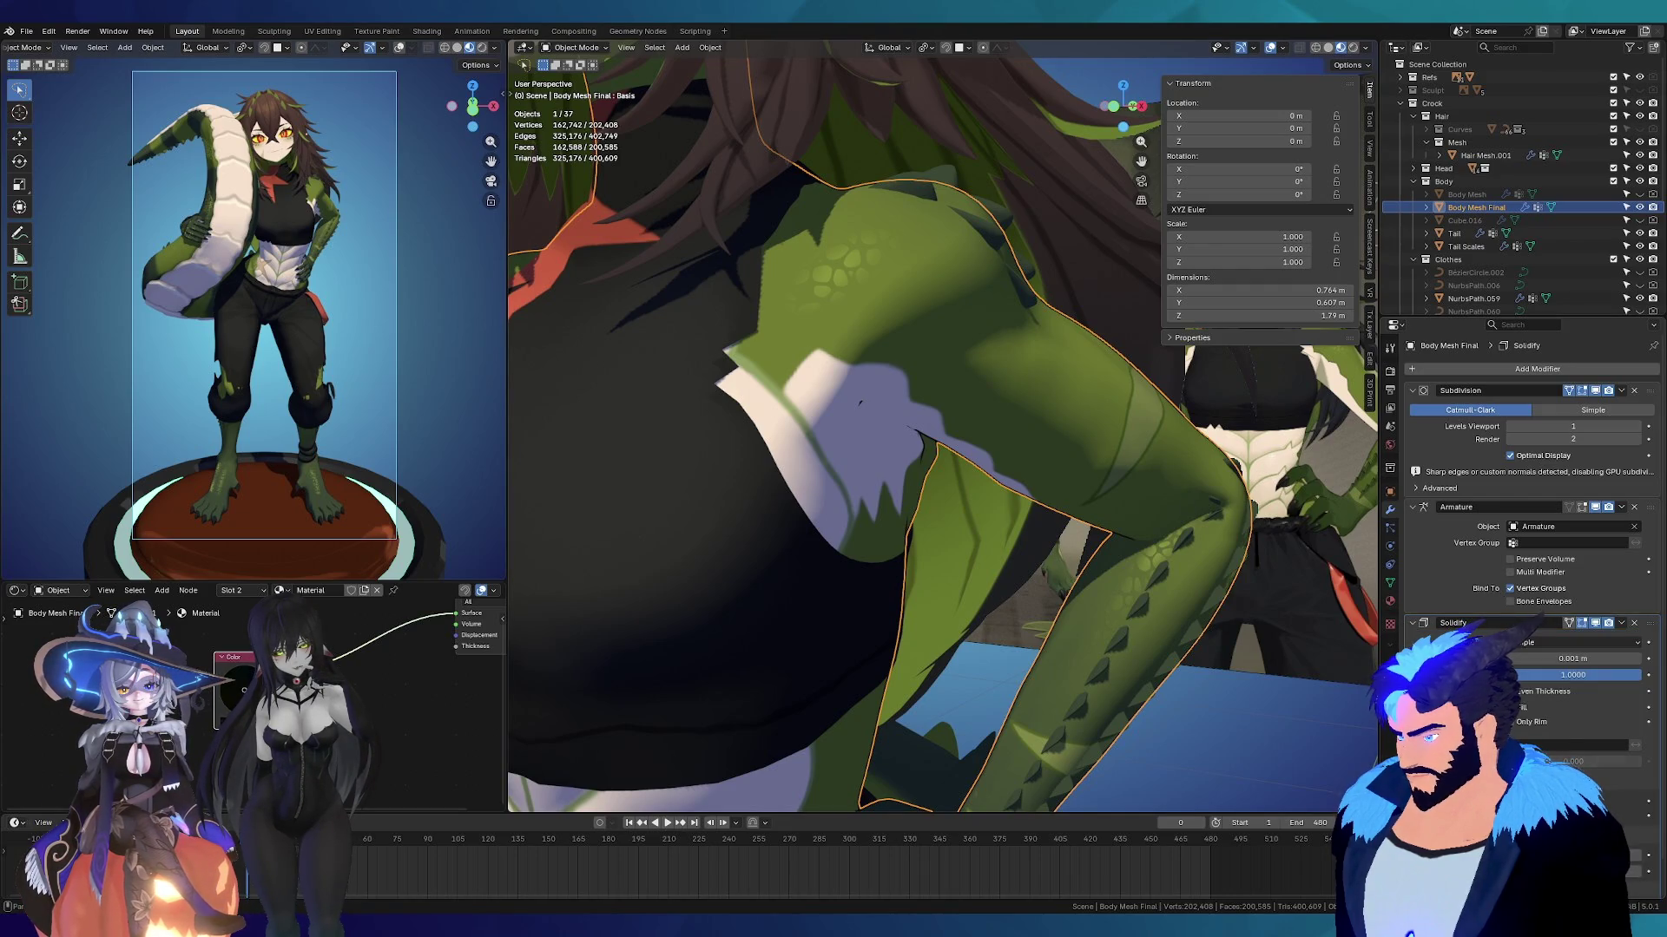
{"action": "left_click", "coordinate": [1610, 660]}
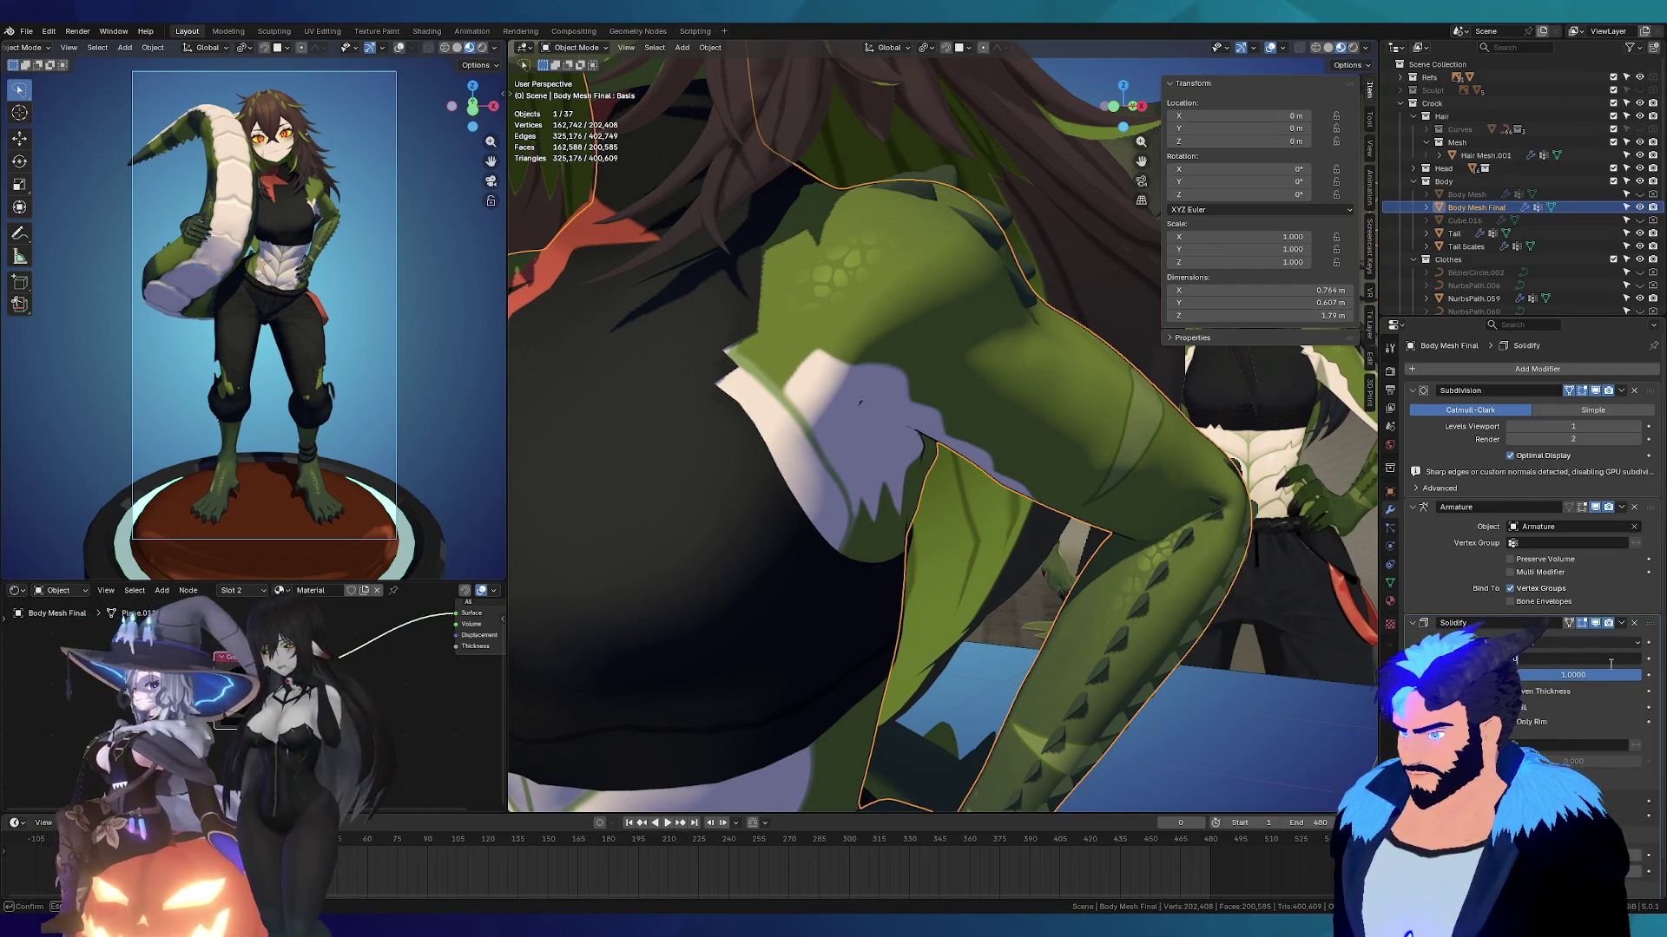
{"action": "type", "text": "0.002"}
{"action": "key", "text": "Return"}
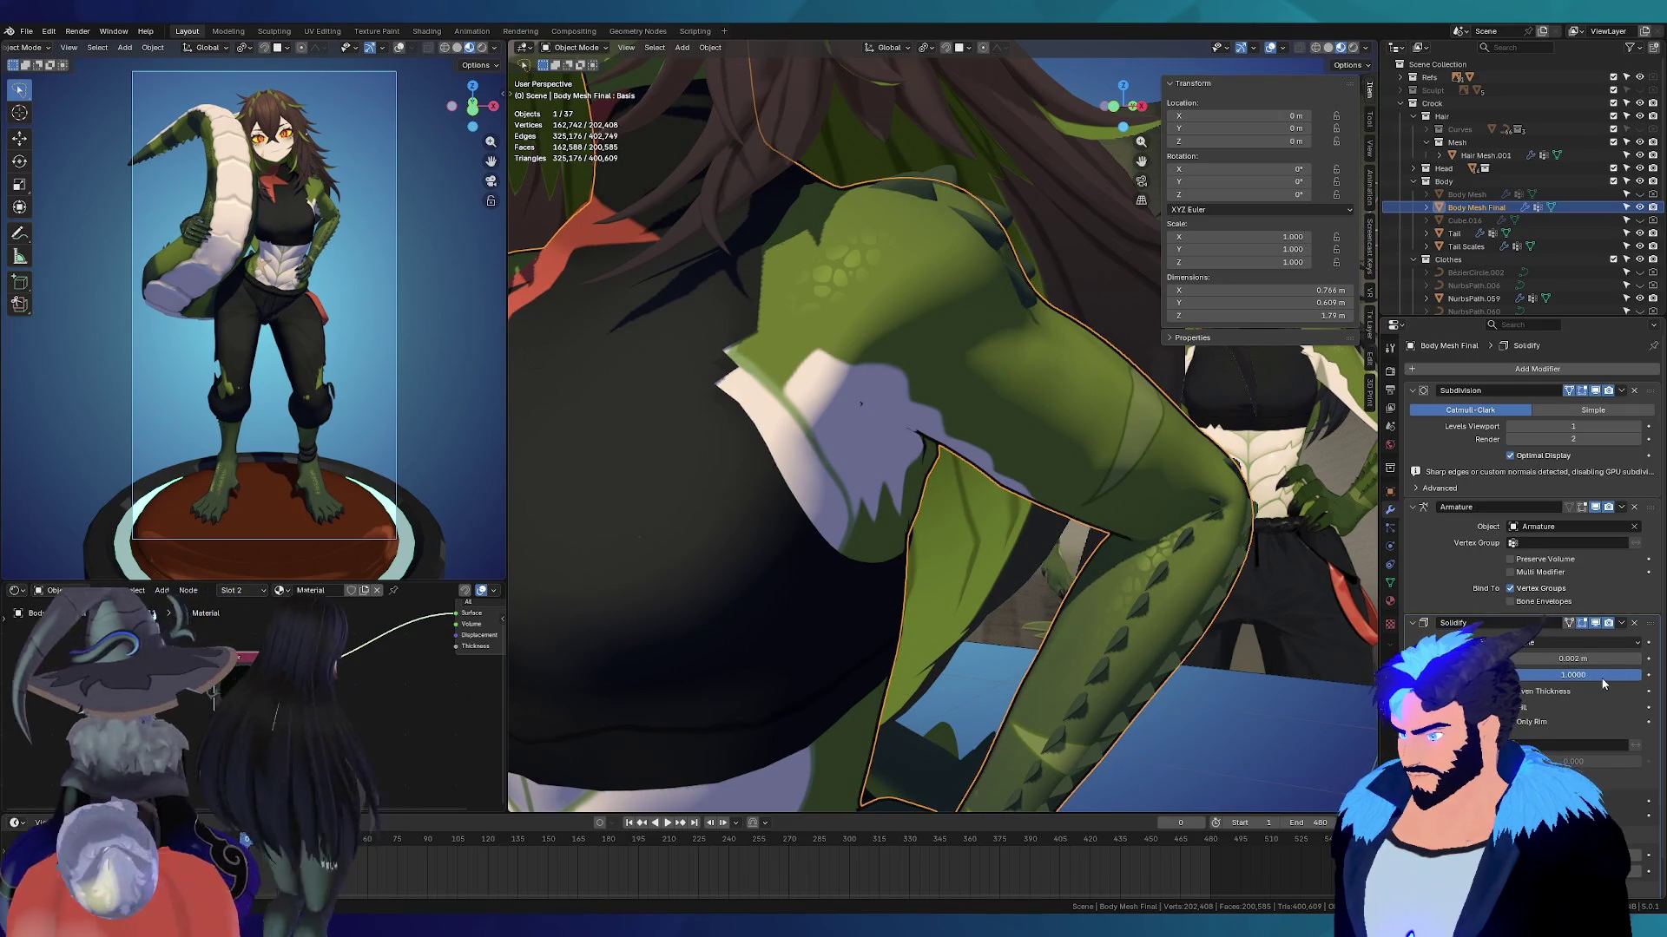
{"action": "left_click", "coordinate": [1599, 660]}
{"action": "type", "text": "0.004"}
{"action": "key", "text": "Return"}
{"action": "key", "text": "alt+a"}
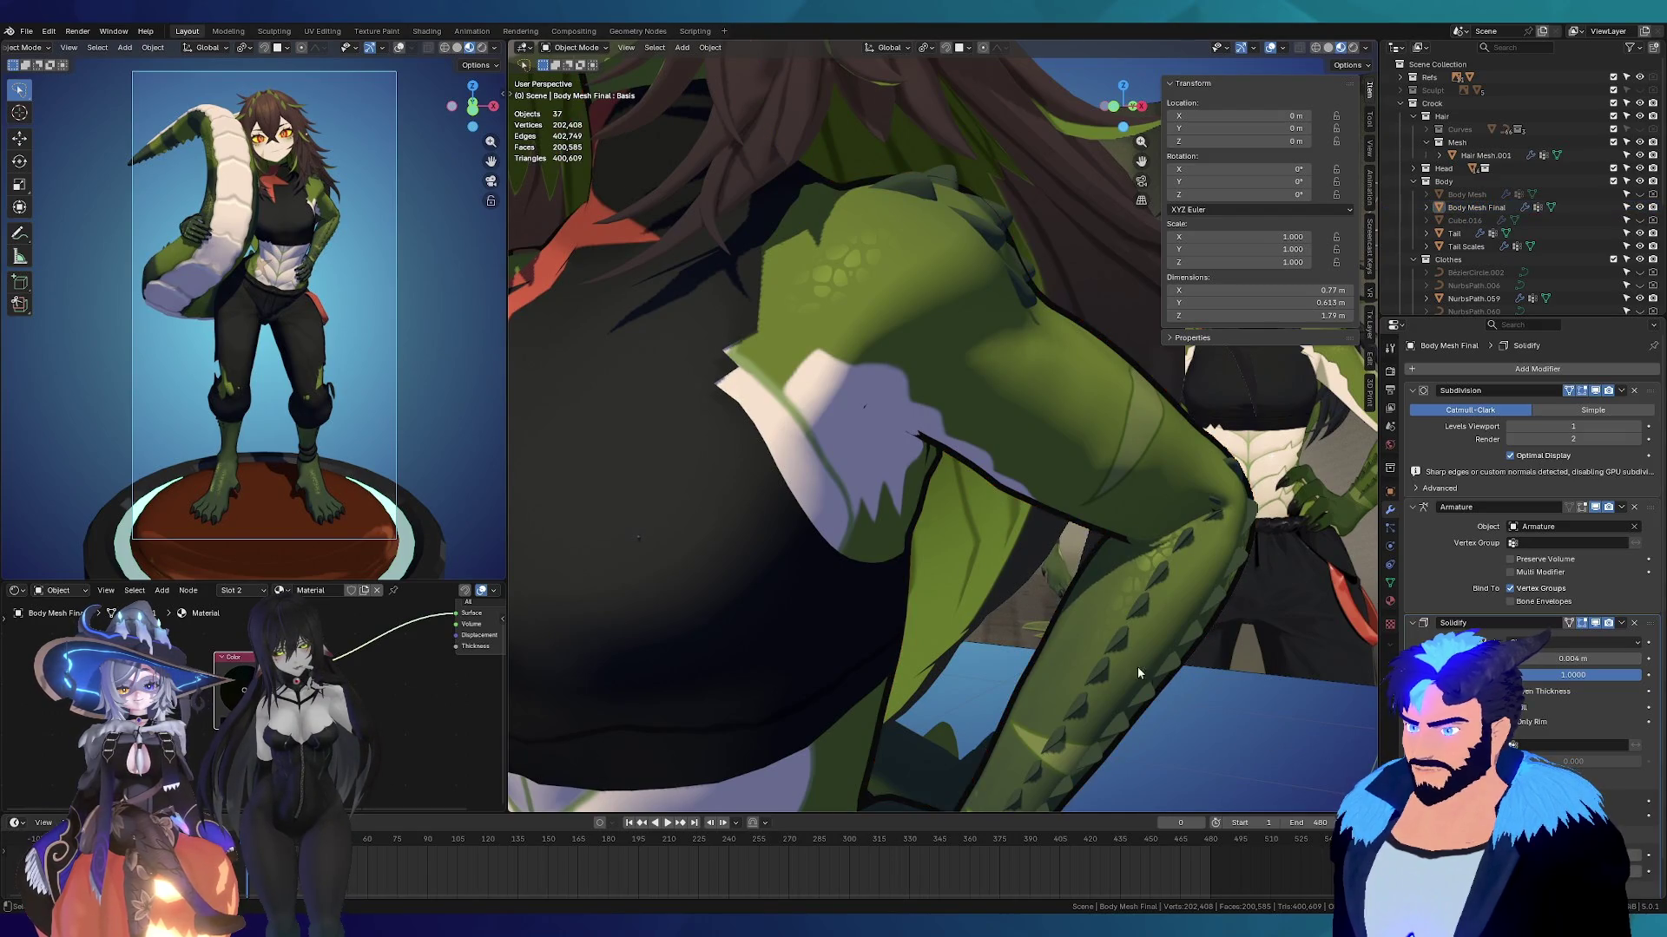
{"action": "mouse_move", "coordinate": [986, 295]}
{"action": "middle_mouse_down"}
{"action": "mouse_move", "coordinate": [1091, 488]}
{"action": "mouse_move", "coordinate": [903, 482]}
{"action": "mouse_move", "coordinate": [910, 462]}
{"action": "mouse_move", "coordinate": [940, 495]}
{"action": "mouse_move", "coordinate": [790, 430]}
{"action": "mouse_move", "coordinate": [735, 431]}
{"action": "mouse_move", "coordinate": [772, 433]}
{"action": "mouse_move", "coordinate": [858, 372]}
{"action": "mouse_move", "coordinate": [988, 497]}
{"action": "mouse_move", "coordinate": [1042, 465]}
{"action": "middle_mouse_up"}
Step: Zoom and orbit around the hand to inspect the outline on the fingers
{"action": "scroll", "coordinate": [903, 482], "scroll_direction": "up", "scroll_amount": 5}
{"action": "scroll", "coordinate": [825, 451], "scroll_direction": "down", "scroll_amount": 3}
{"action": "scroll", "coordinate": [937, 528], "scroll_direction": "up", "scroll_amount": 6}
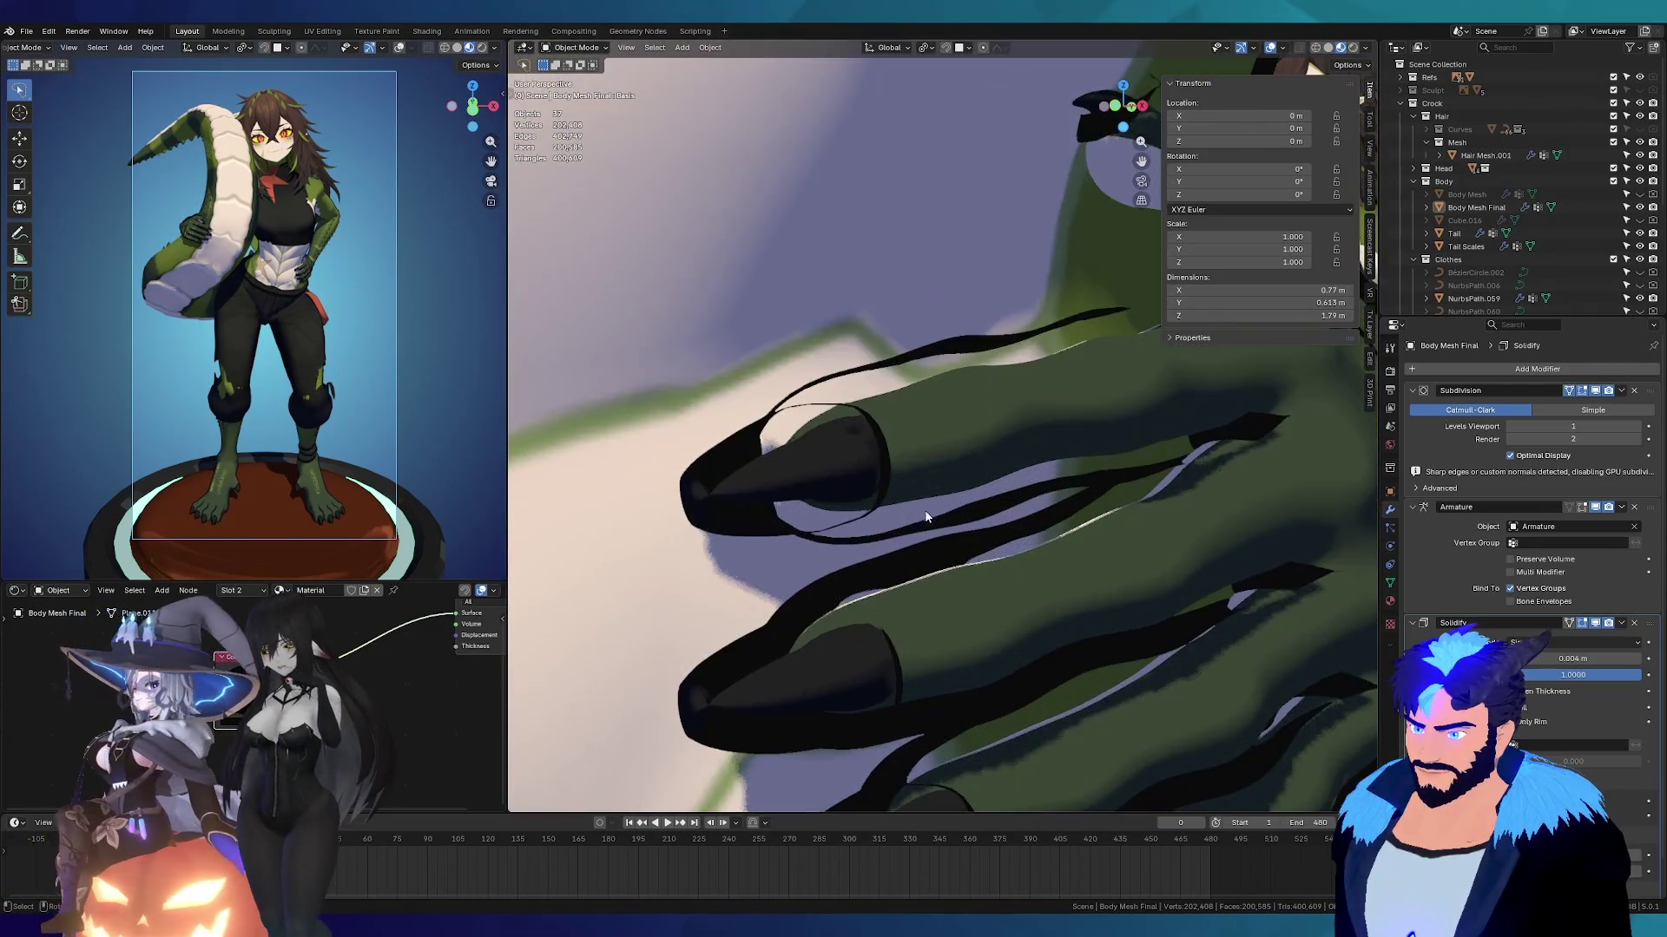
{"action": "mouse_move", "coordinate": [922, 503]}
{"action": "middle_mouse_down"}
{"action": "mouse_move", "coordinate": [934, 446]}
{"action": "mouse_move", "coordinate": [970, 482]}
{"action": "mouse_move", "coordinate": [990, 365]}
{"action": "mouse_move", "coordinate": [825, 398]}
{"action": "middle_mouse_up"}
{"action": "scroll", "coordinate": [752, 415], "scroll_direction": "up", "scroll_amount": 4}
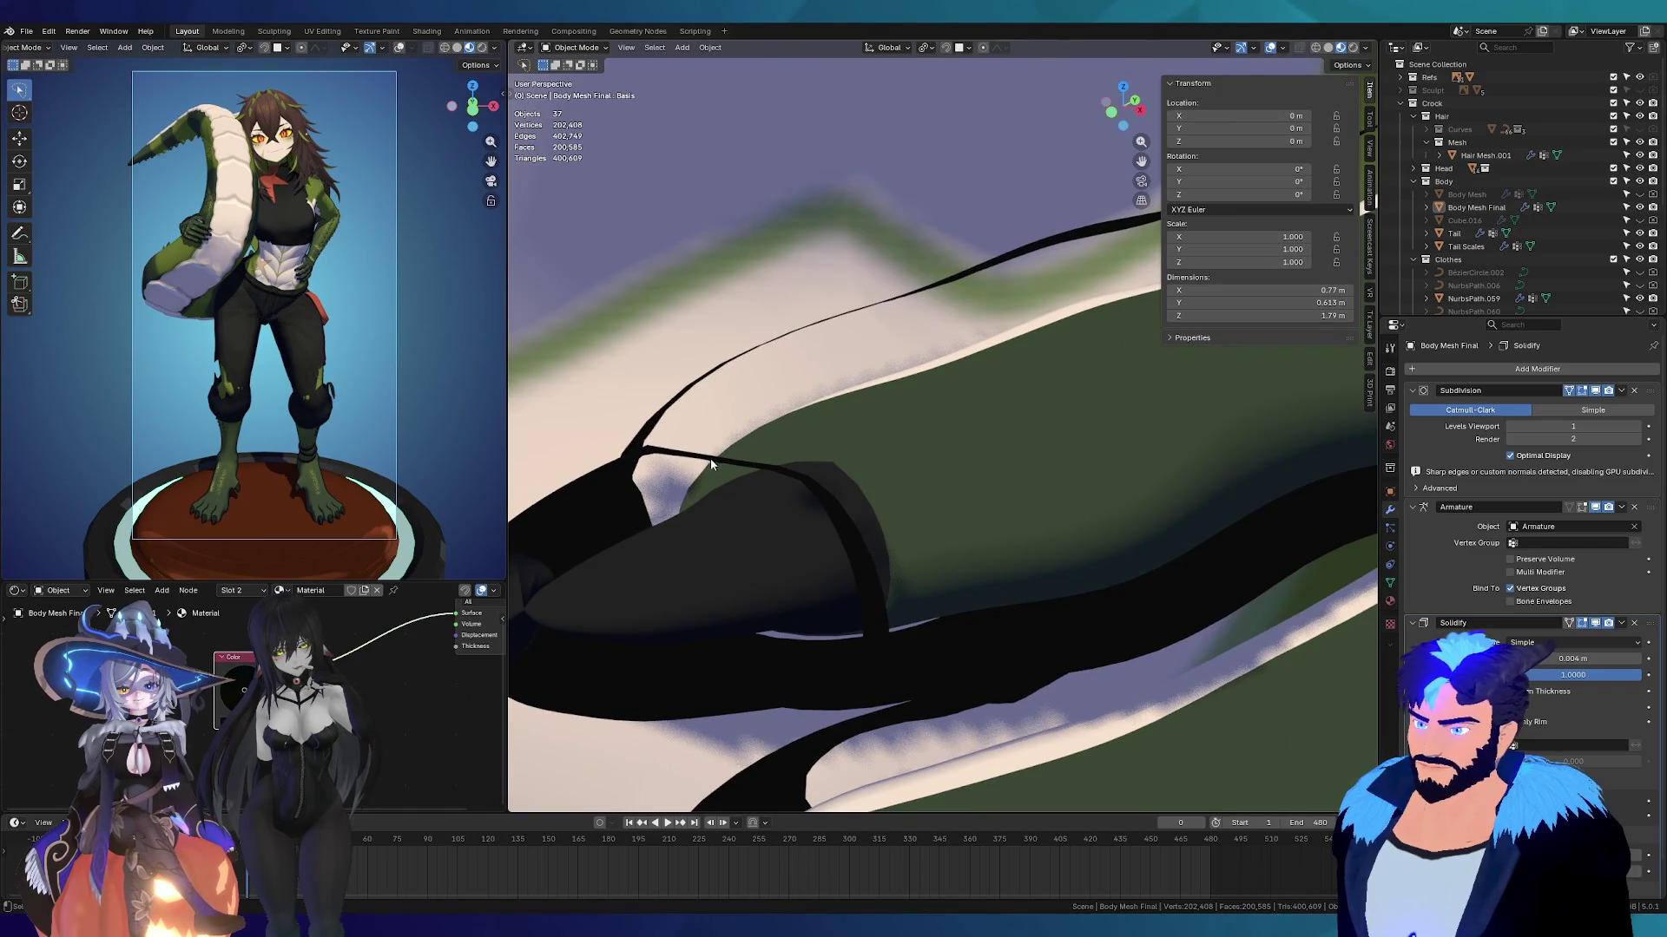
{"action": "middle_click_drag", "start_coordinate": [710, 458], "coordinate": [740, 431]}
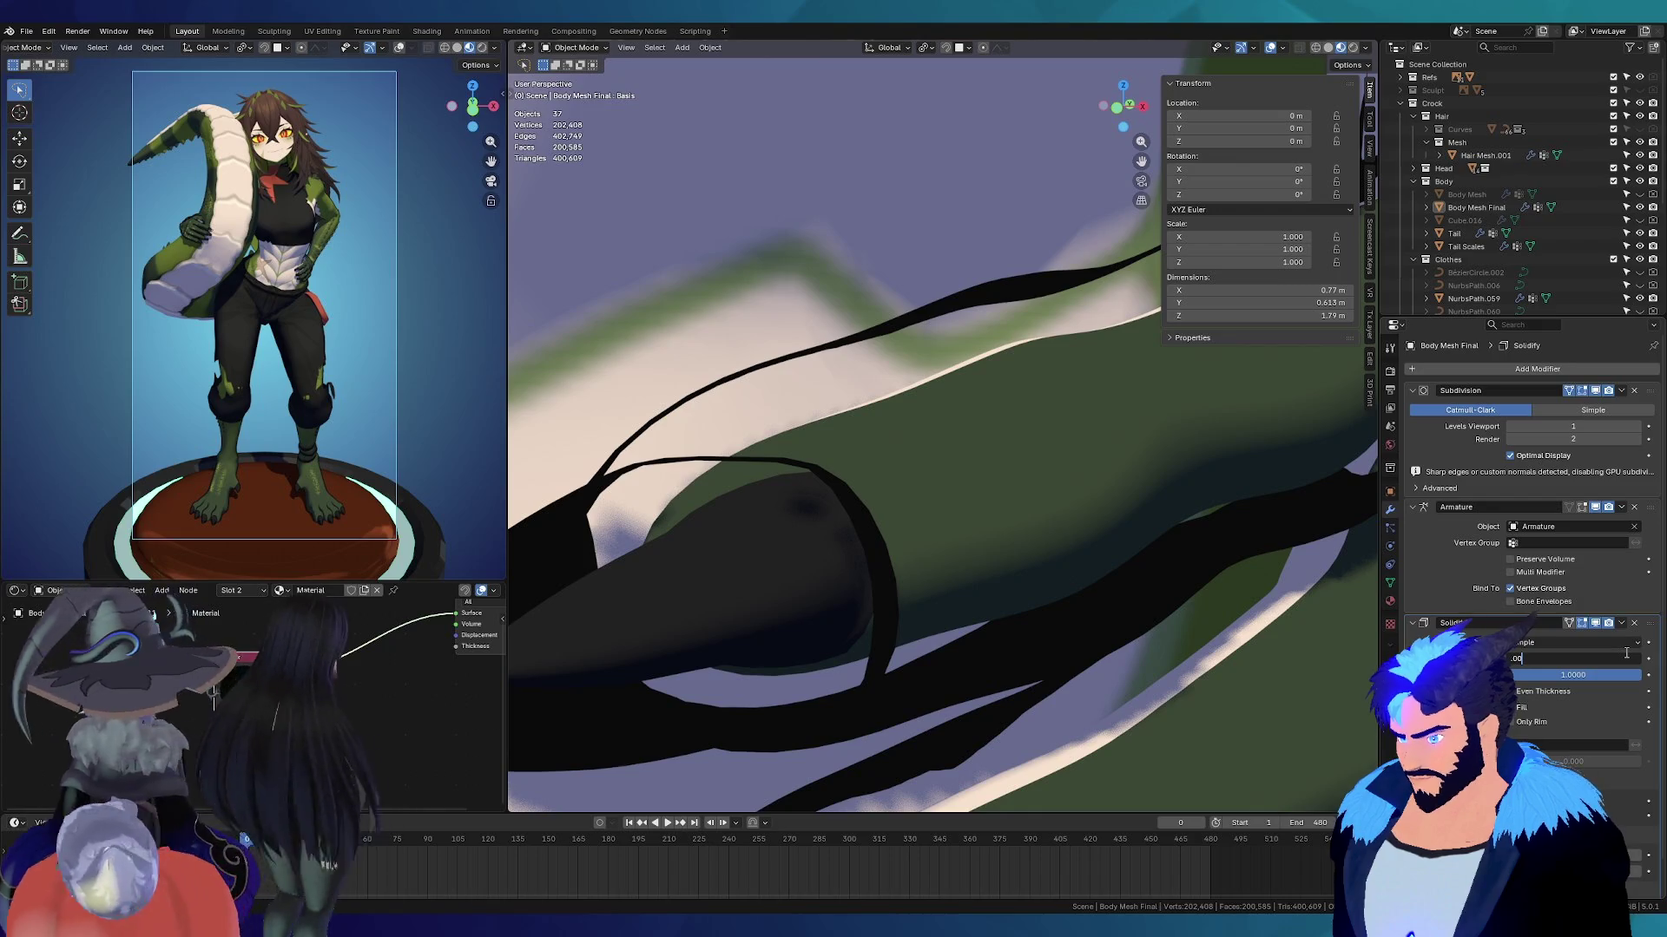
Step: Set the Solidify thickness back to 0.002 m and view the whole hand
{"action": "key", "text": "Return"}
{"action": "middle_click_drag", "start_coordinate": [771, 434], "coordinate": [772, 424]}
{"action": "scroll", "coordinate": [705, 577], "scroll_direction": "down", "scroll_amount": 3}
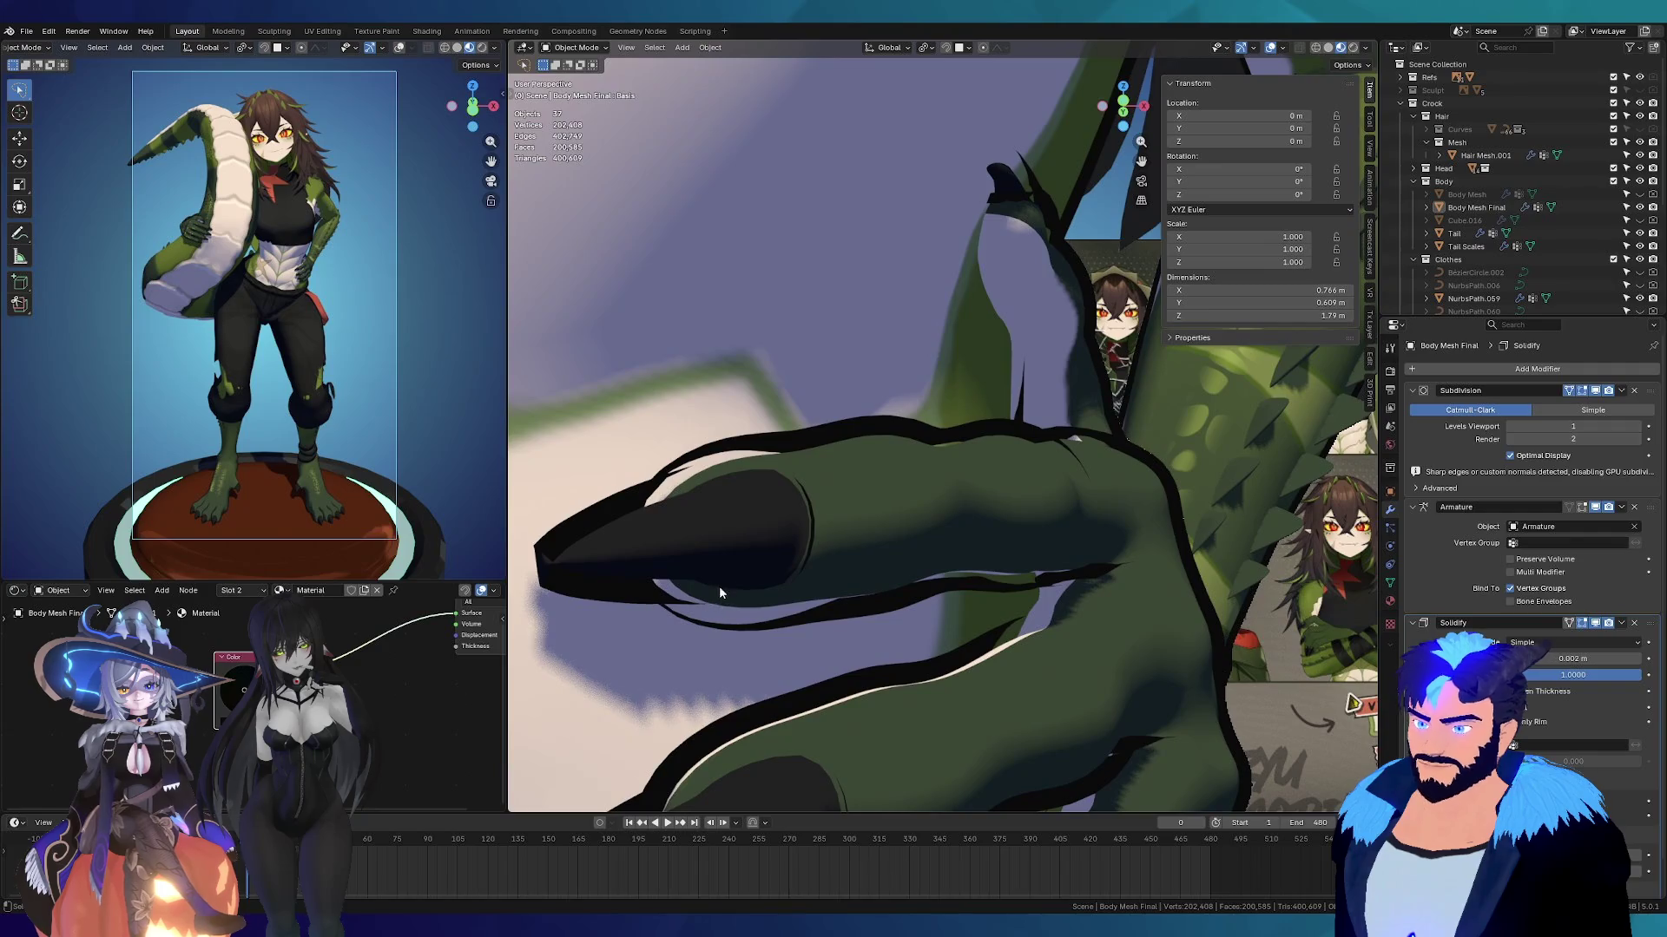
{"action": "scroll", "coordinate": [719, 586], "scroll_direction": "down", "scroll_amount": 2}
{"action": "mouse_move", "coordinate": [682, 513]}
{"action": "middle_mouse_down"}
{"action": "mouse_move", "coordinate": [852, 458]}
{"action": "mouse_move", "coordinate": [848, 474]}
{"action": "mouse_move", "coordinate": [784, 440]}
{"action": "mouse_move", "coordinate": [810, 493]}
{"action": "mouse_move", "coordinate": [835, 403]}
{"action": "middle_mouse_up"}
{"action": "scroll", "coordinate": [795, 496], "scroll_direction": "down", "scroll_amount": 4}
{"action": "scroll", "coordinate": [848, 473], "scroll_direction": "down", "scroll_amount": 2}
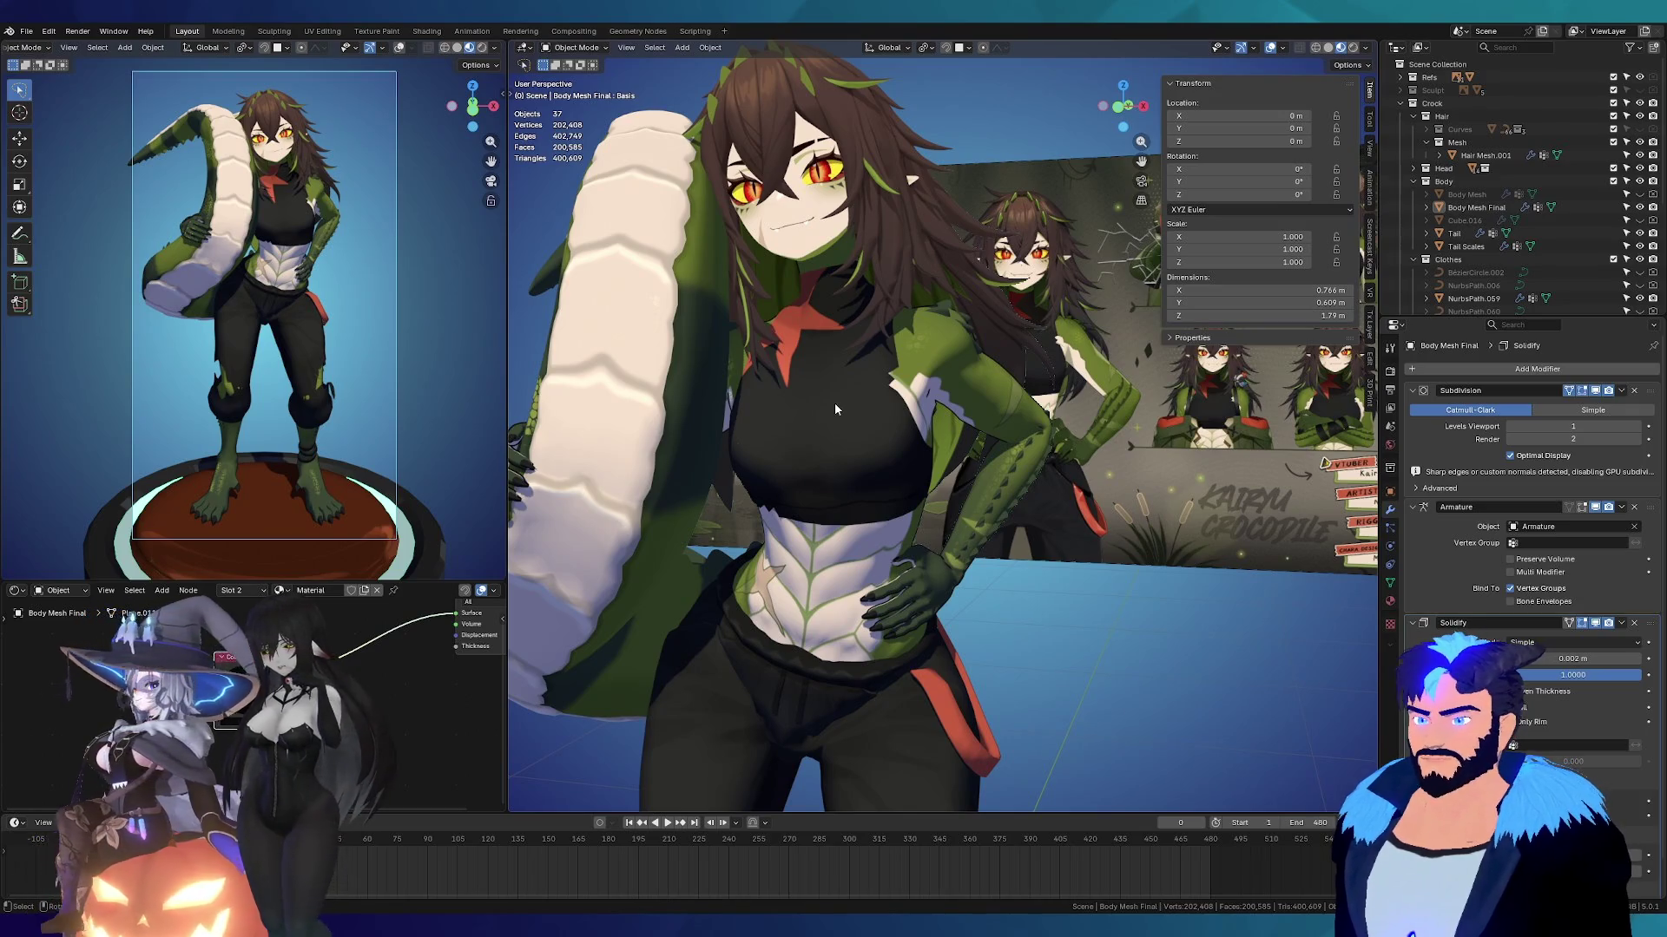
{"action": "scroll", "coordinate": [940, 560], "scroll_direction": "up", "scroll_amount": 3}
{"action": "mouse_move", "coordinate": [940, 560]}
{"action": "middle_mouse_down"}
{"action": "mouse_move", "coordinate": [941, 519]}
{"action": "mouse_move", "coordinate": [826, 499]}
{"action": "mouse_move", "coordinate": [879, 418]}
{"action": "mouse_move", "coordinate": [955, 504]}
{"action": "mouse_move", "coordinate": [935, 462]}
{"action": "mouse_move", "coordinate": [1035, 324]}
{"action": "mouse_move", "coordinate": [1077, 417]}
{"action": "mouse_move", "coordinate": [978, 335]}
{"action": "middle_mouse_up"}
{"action": "mouse_move", "coordinate": [647, 270]}
{"action": "middle_mouse_down"}
{"action": "mouse_move", "coordinate": [903, 312]}
{"action": "mouse_move", "coordinate": [944, 487]}
{"action": "mouse_move", "coordinate": [1009, 543]}
{"action": "mouse_move", "coordinate": [960, 541]}
{"action": "middle_mouse_up"}
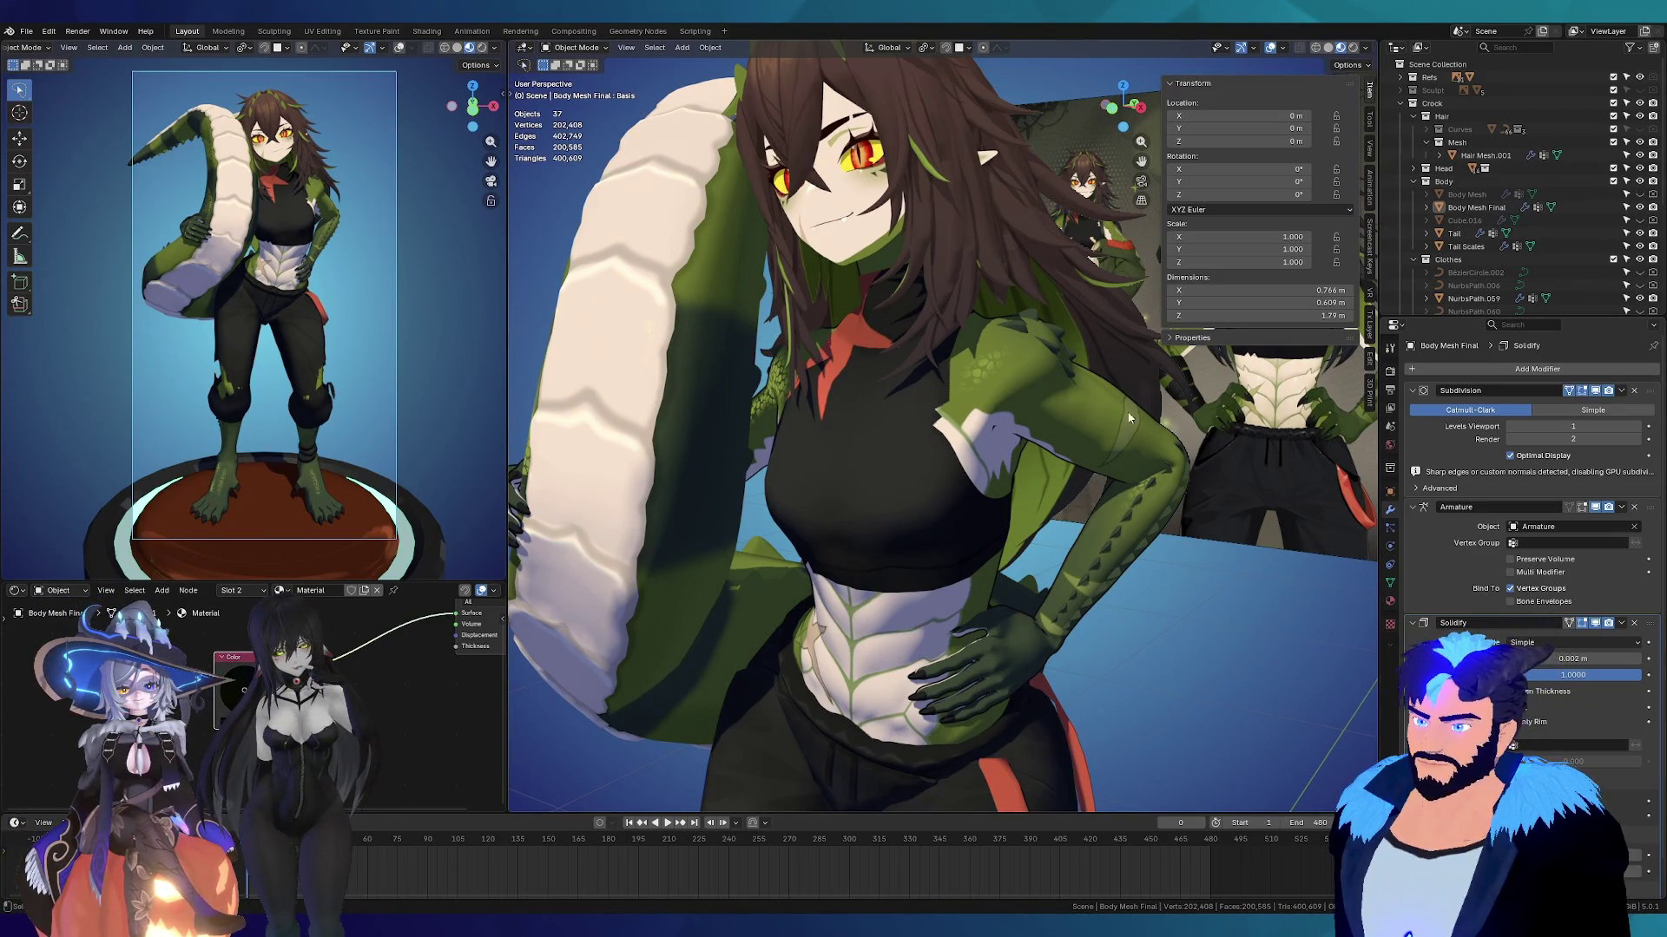
{"action": "mouse_move", "coordinate": [946, 325]}
{"action": "middle_mouse_down"}
{"action": "mouse_move", "coordinate": [932, 384]}
{"action": "mouse_move", "coordinate": [800, 291]}
{"action": "middle_mouse_up"}
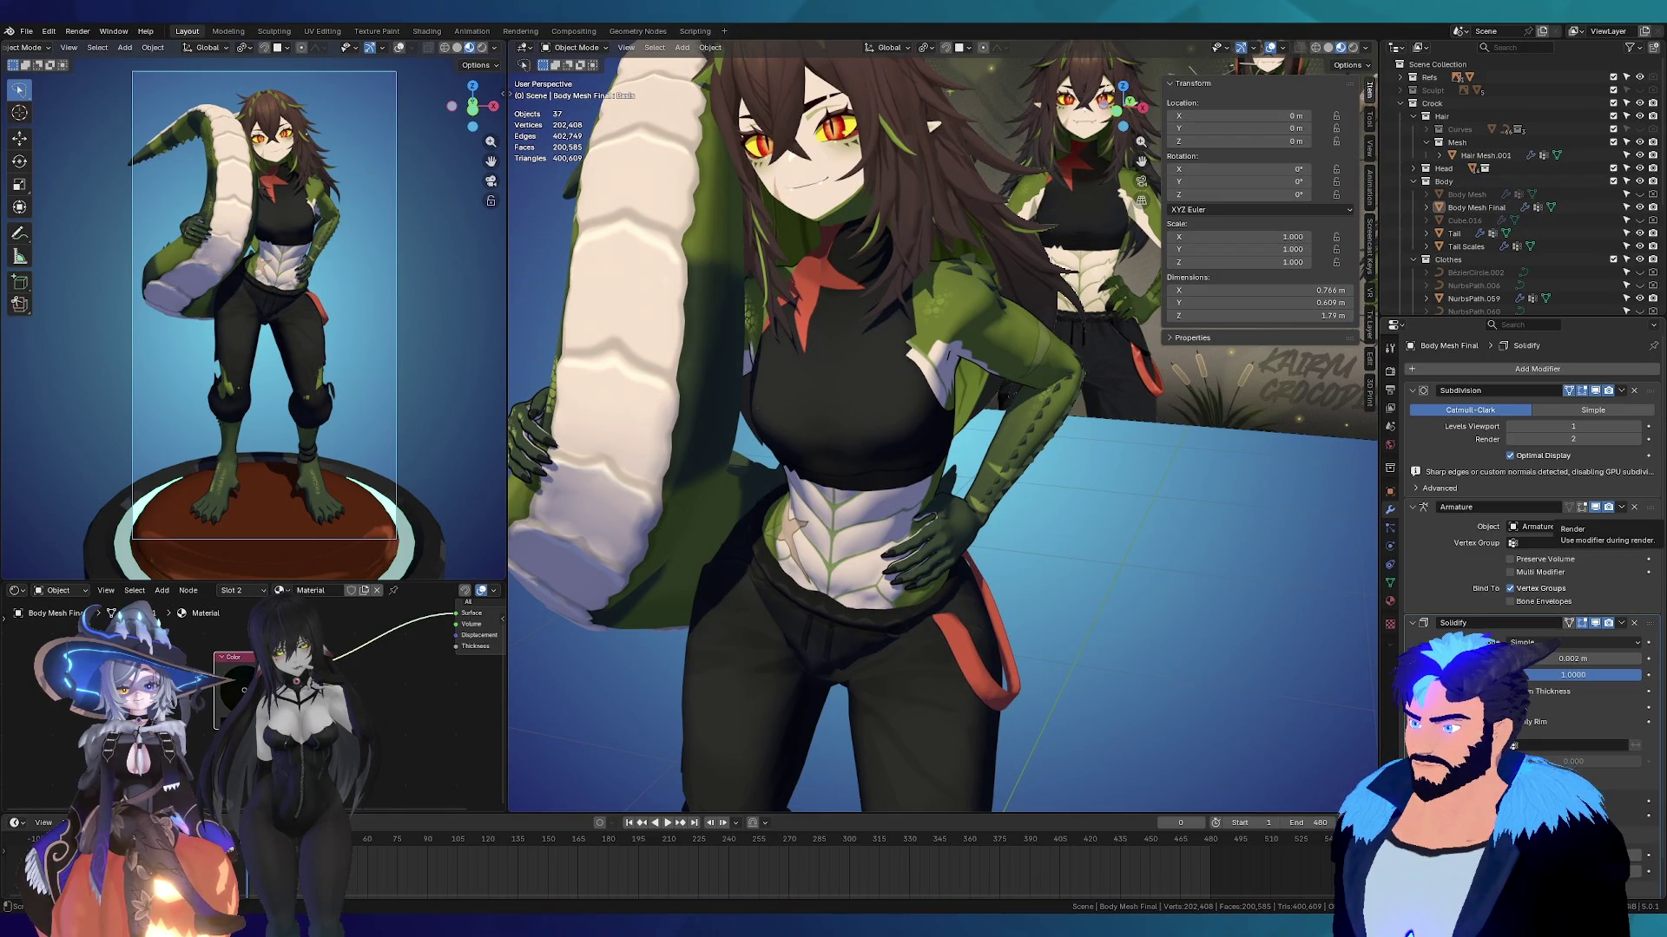
Step: Orbit around the character's sides, front and underside to review the black outline
{"action": "mouse_move", "coordinate": [903, 356]}
{"action": "middle_mouse_down"}
{"action": "mouse_move", "coordinate": [807, 375]}
{"action": "mouse_move", "coordinate": [972, 493]}
{"action": "middle_mouse_up"}
{"action": "scroll", "coordinate": [911, 495], "scroll_direction": "up", "scroll_amount": 4}
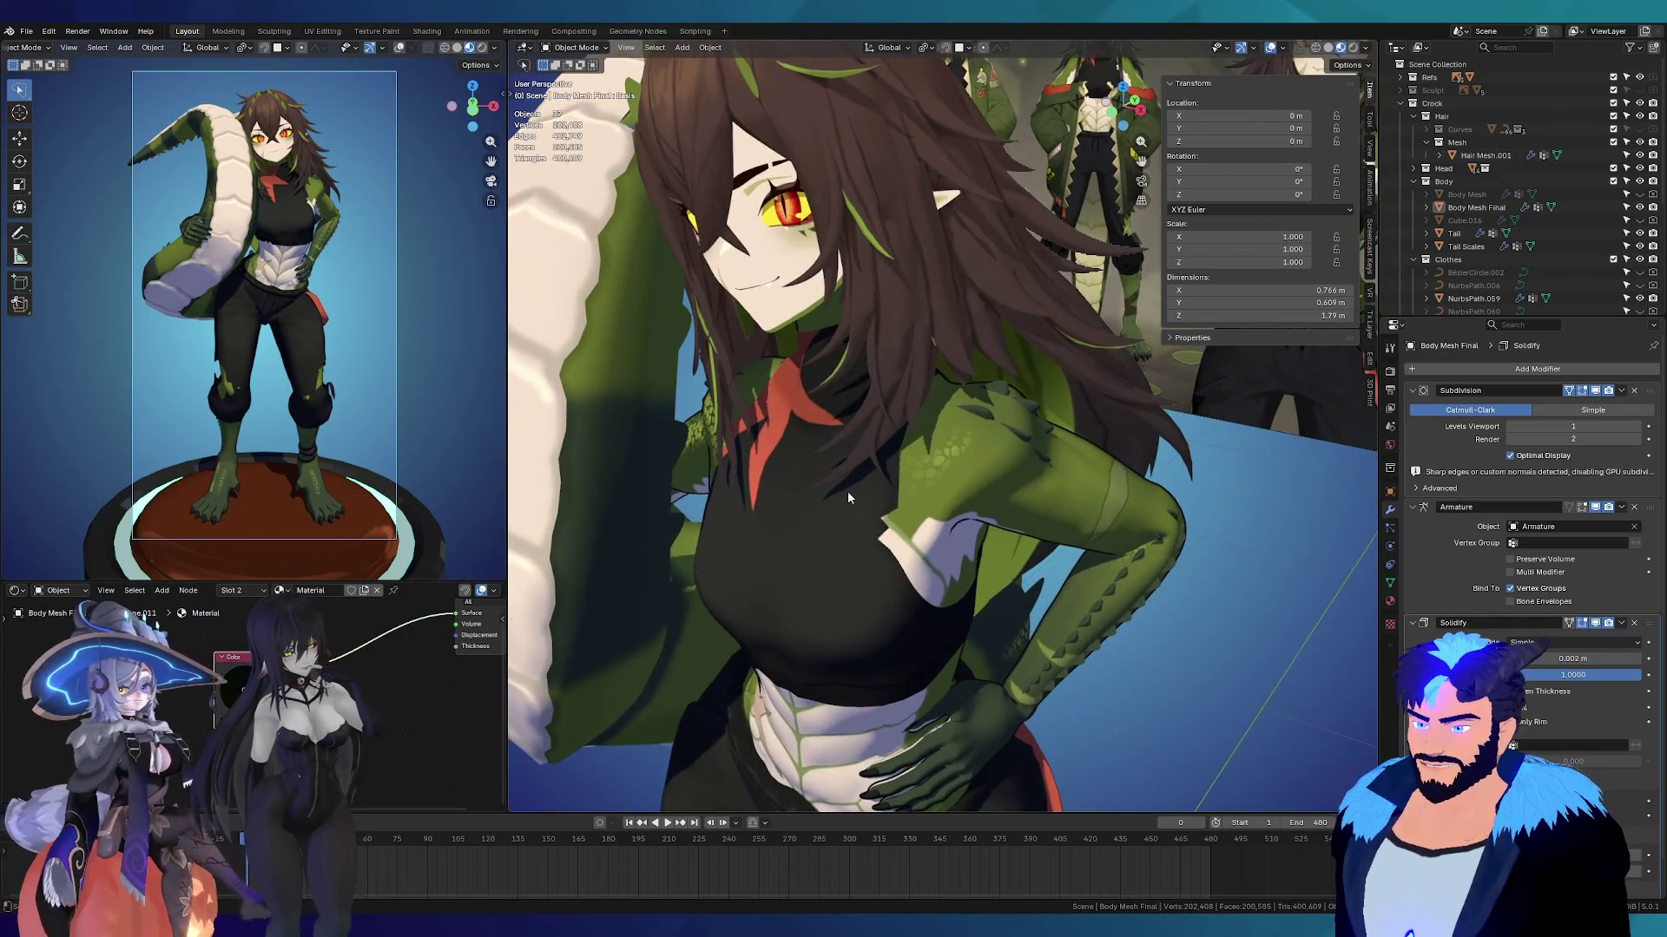
{"action": "scroll", "coordinate": [887, 362], "scroll_direction": "down", "scroll_amount": 5}
{"action": "mouse_move", "coordinate": [871, 518]}
{"action": "middle_mouse_down"}
{"action": "mouse_move", "coordinate": [790, 482]}
{"action": "mouse_move", "coordinate": [793, 356]}
{"action": "middle_mouse_up"}
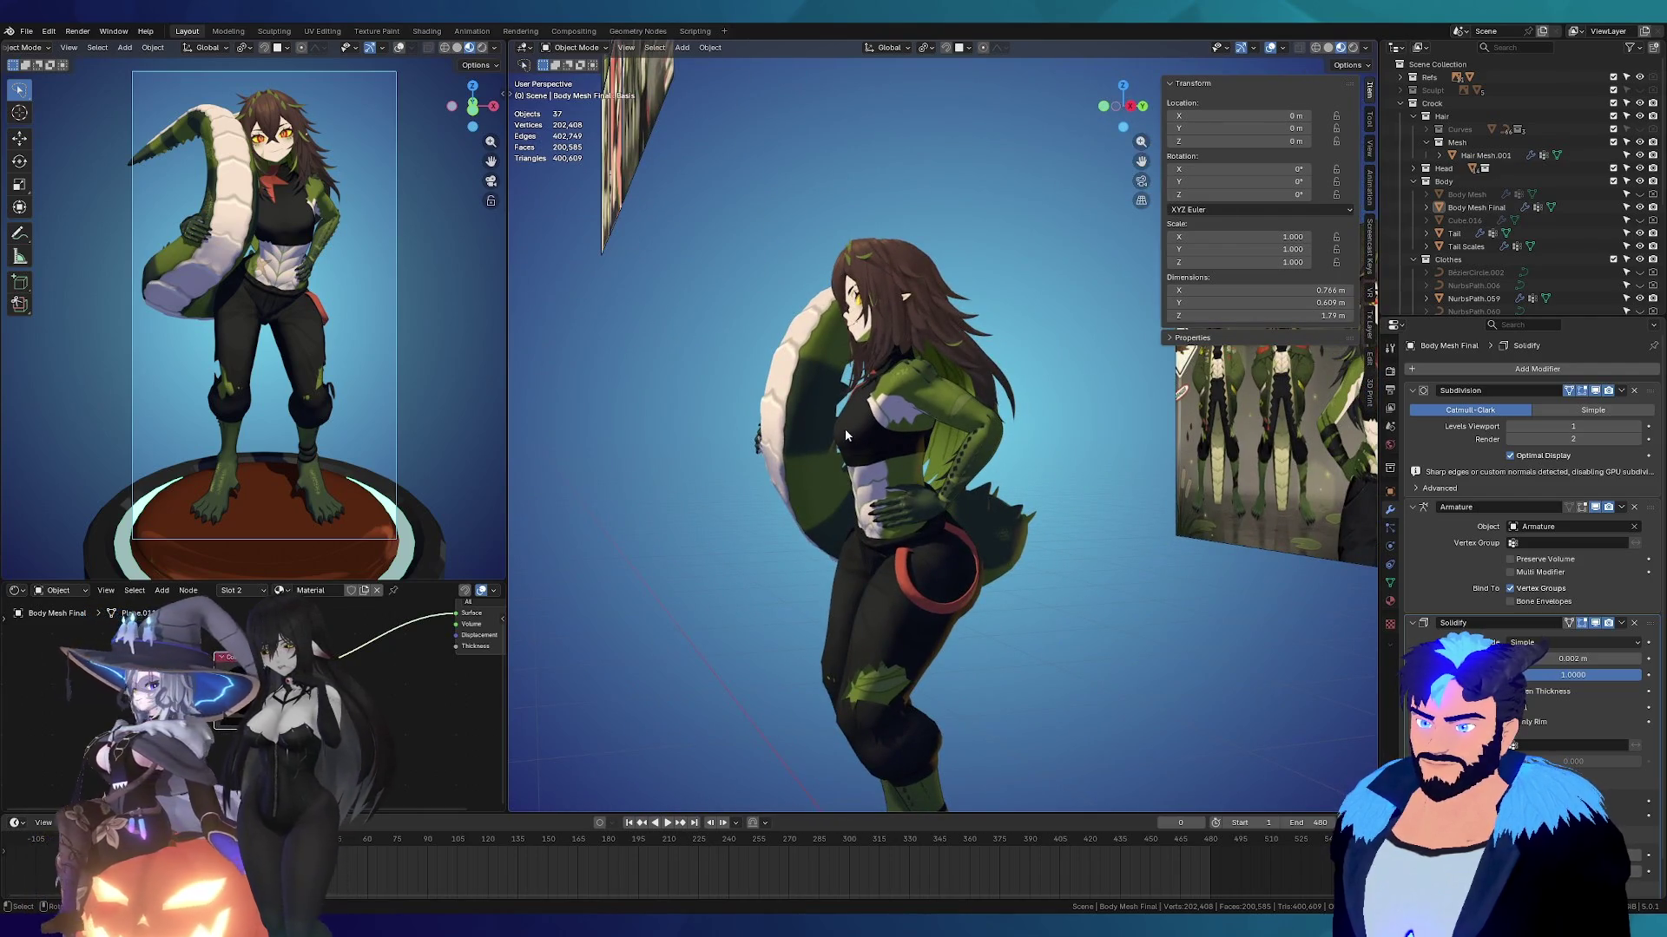
{"action": "scroll", "coordinate": [849, 422], "scroll_direction": "up", "scroll_amount": 1}
{"action": "mouse_move", "coordinate": [851, 423]}
{"action": "middle_mouse_down"}
{"action": "mouse_move", "coordinate": [658, 447]}
{"action": "mouse_move", "coordinate": [1243, 451]}
{"action": "mouse_move", "coordinate": [1120, 428]}
{"action": "middle_mouse_up"}
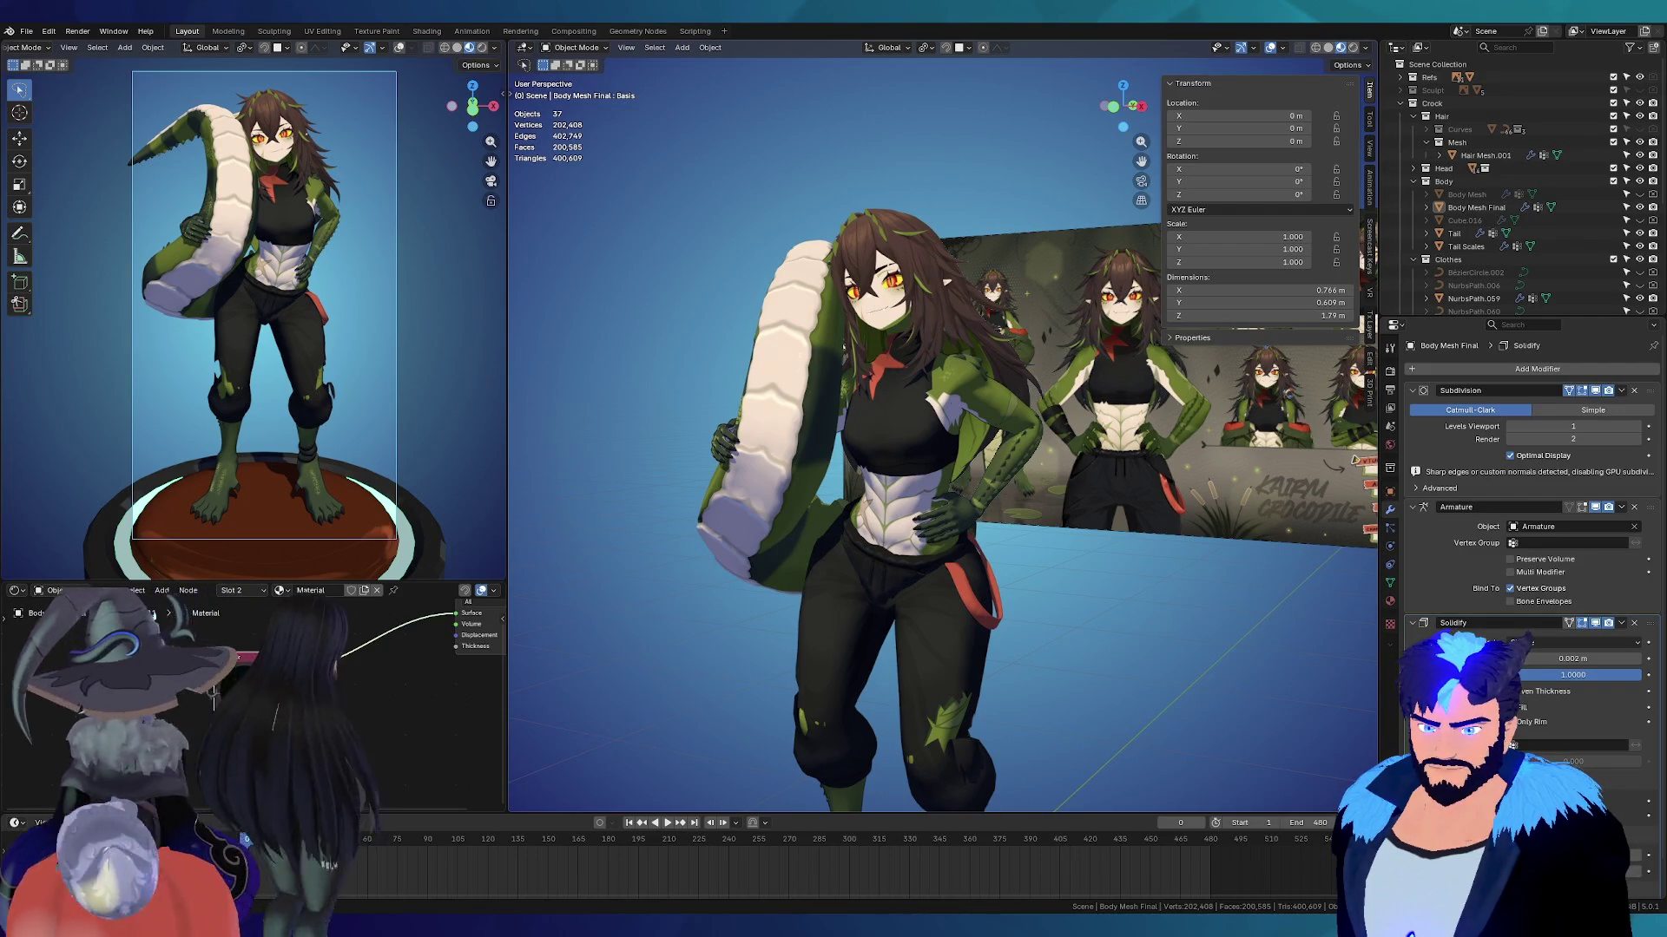
{"action": "scroll", "coordinate": [898, 305], "scroll_direction": "up", "scroll_amount": 5}
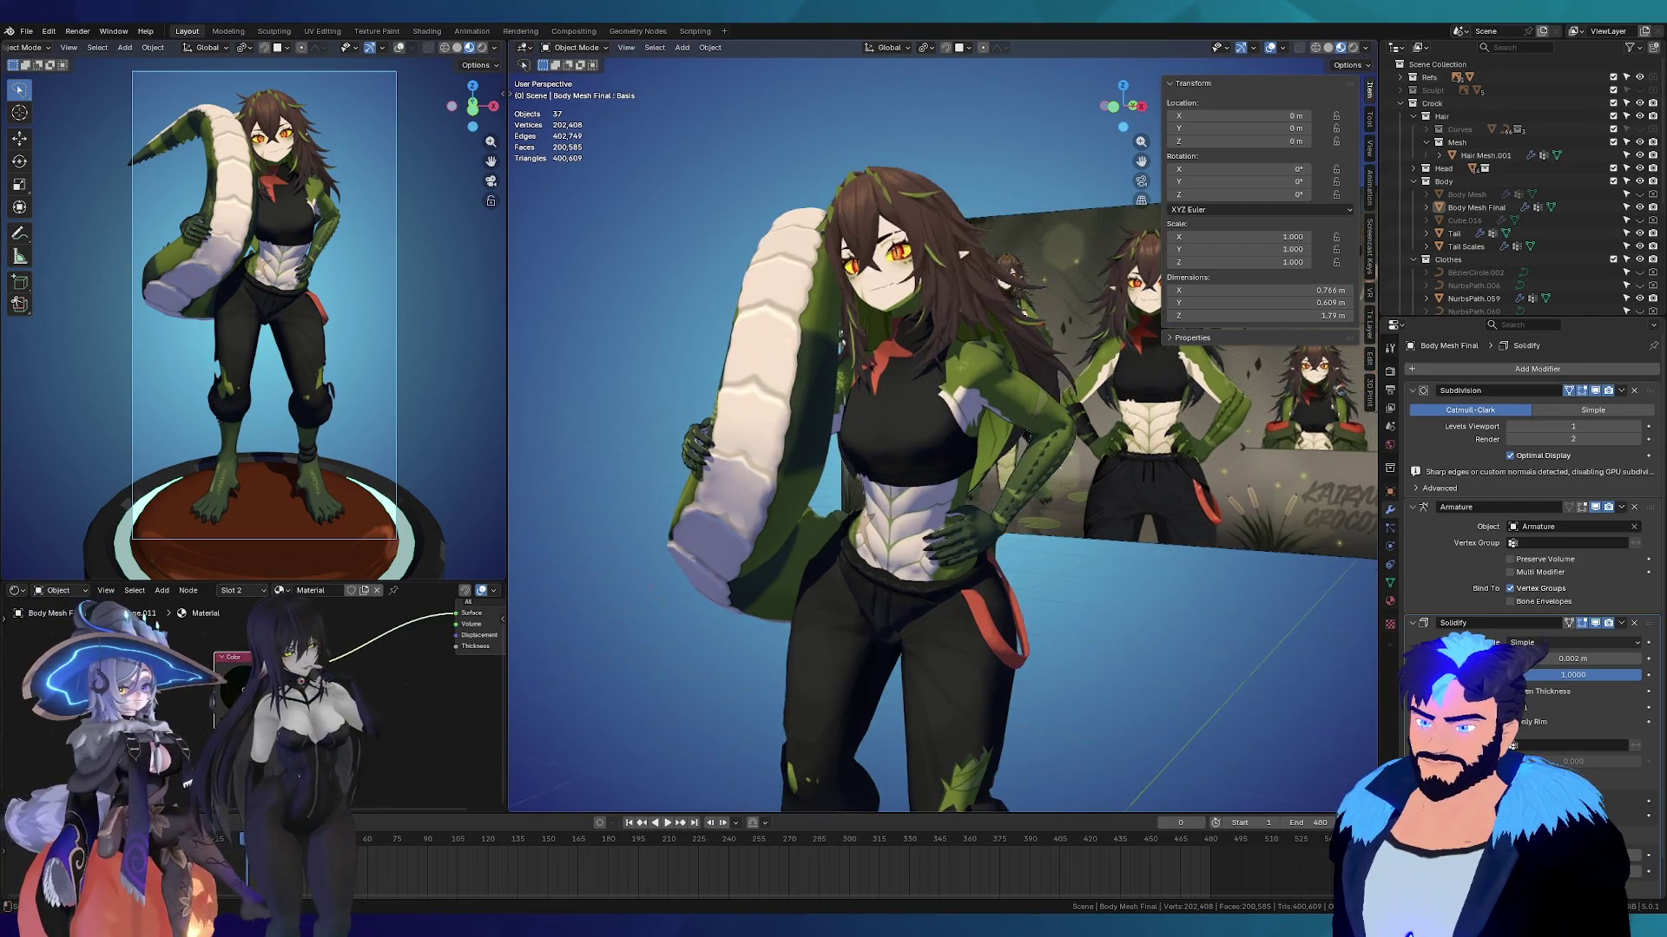
{"action": "mouse_move", "coordinate": [898, 306]}
{"action": "middle_mouse_down"}
{"action": "mouse_move", "coordinate": [773, 312]}
{"action": "mouse_move", "coordinate": [936, 323]}
{"action": "middle_mouse_up"}
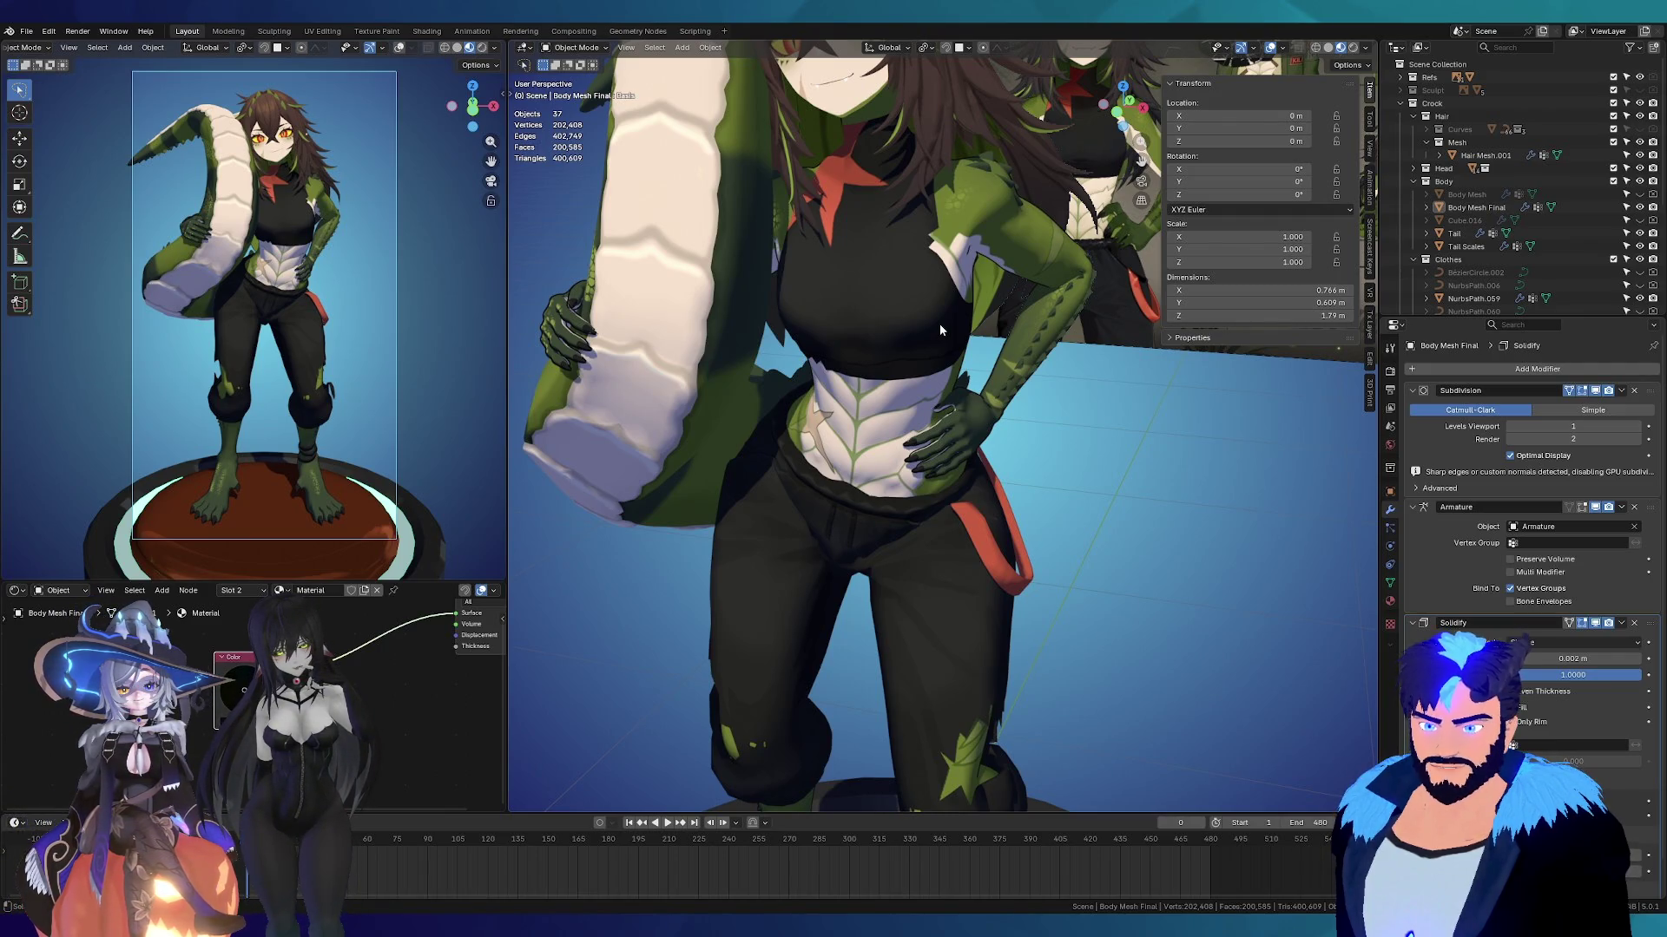
{"action": "mouse_move", "coordinate": [907, 251]}
{"action": "middle_mouse_down"}
{"action": "mouse_move", "coordinate": [825, 368]}
{"action": "mouse_move", "coordinate": [558, 391]}
{"action": "mouse_move", "coordinate": [908, 366]}
{"action": "middle_mouse_up"}
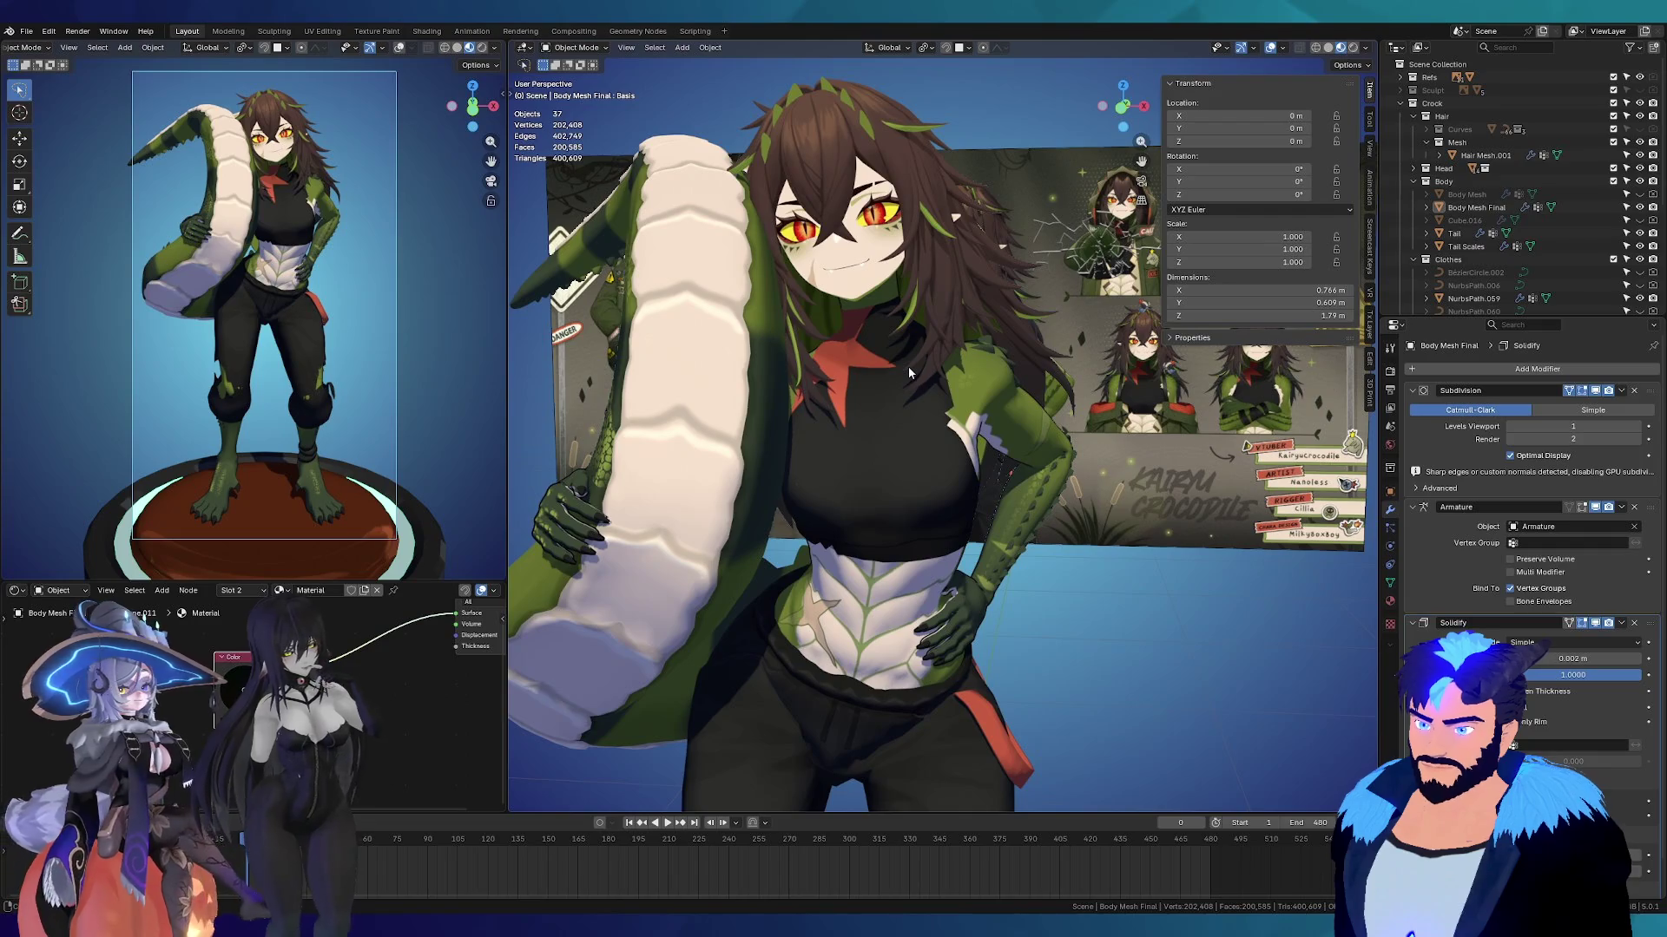
{"action": "mouse_move", "coordinate": [910, 373]}
{"action": "middle_mouse_down"}
{"action": "mouse_move", "coordinate": [871, 371]}
{"action": "mouse_move", "coordinate": [911, 218]}
{"action": "middle_mouse_up"}
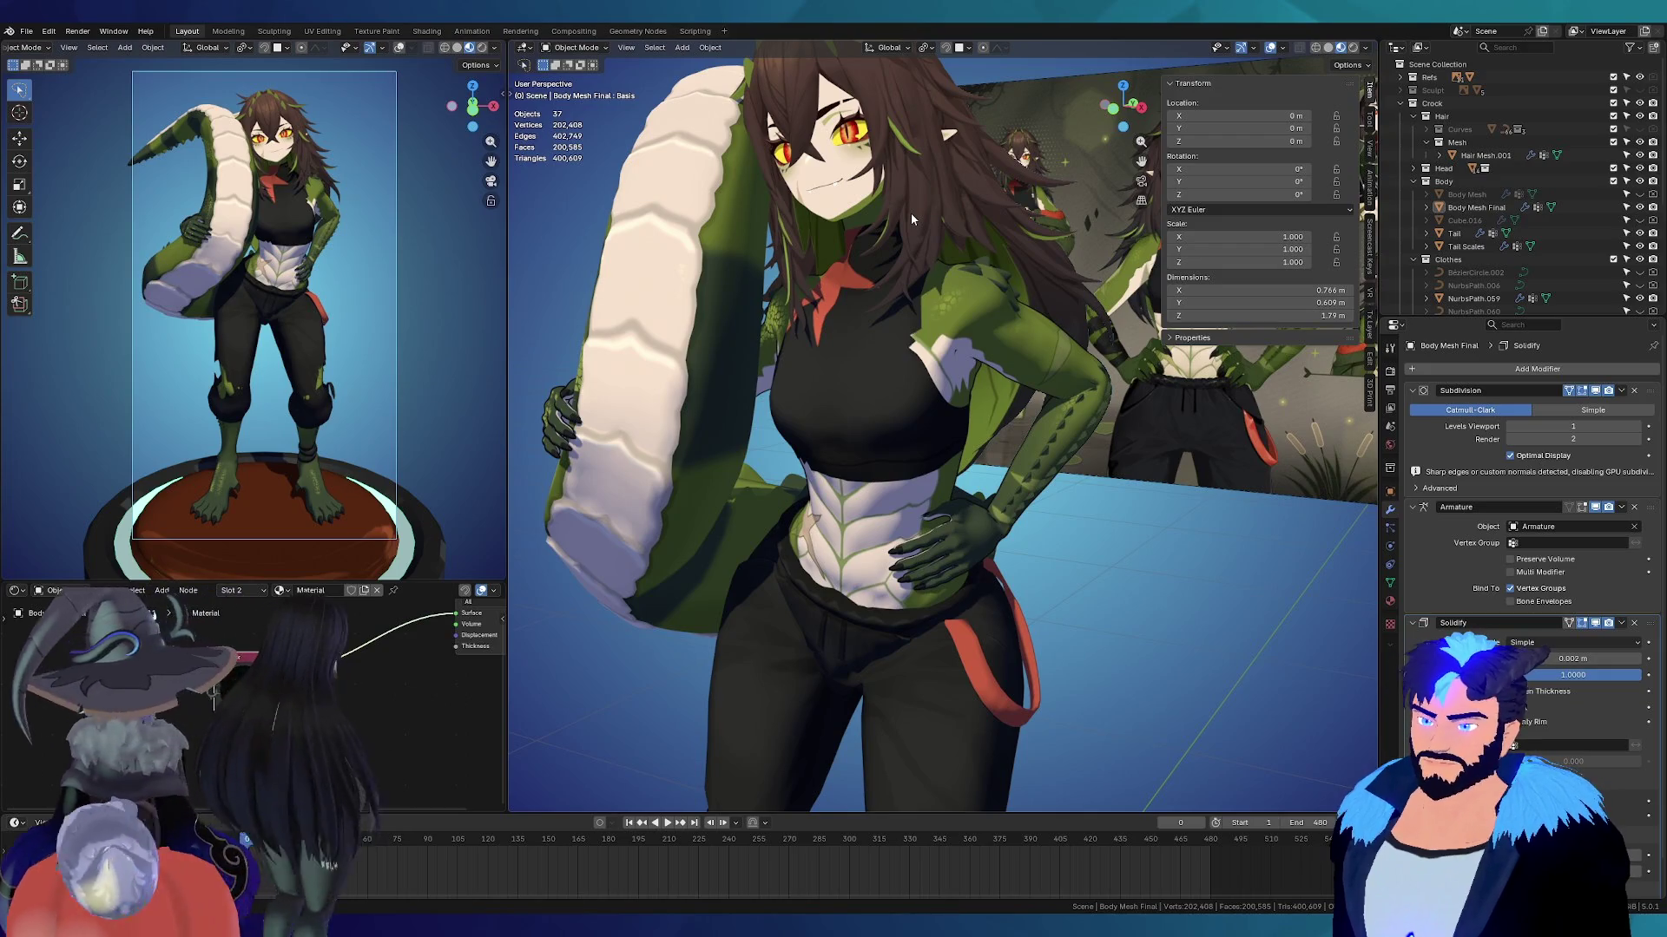
{"action": "scroll", "coordinate": [851, 323], "scroll_direction": "down", "scroll_amount": 3}
Step: Circle back to a front three-quarter view and select Body Mesh Final
{"action": "mouse_move", "coordinate": [845, 327]}
{"action": "middle_mouse_down"}
{"action": "mouse_move", "coordinate": [972, 365]}
{"action": "mouse_move", "coordinate": [858, 445]}
{"action": "mouse_move", "coordinate": [870, 356]}
{"action": "mouse_move", "coordinate": [924, 363]}
{"action": "mouse_move", "coordinate": [844, 368]}
{"action": "mouse_move", "coordinate": [807, 296]}
{"action": "mouse_move", "coordinate": [700, 281]}
{"action": "mouse_move", "coordinate": [660, 295]}
{"action": "mouse_move", "coordinate": [837, 331]}
{"action": "middle_mouse_up"}
{"action": "mouse_move", "coordinate": [853, 271]}
{"action": "middle_mouse_down"}
{"action": "mouse_move", "coordinate": [577, 352]}
{"action": "mouse_move", "coordinate": [1314, 372]}
{"action": "mouse_move", "coordinate": [1037, 408]}
{"action": "middle_mouse_up"}
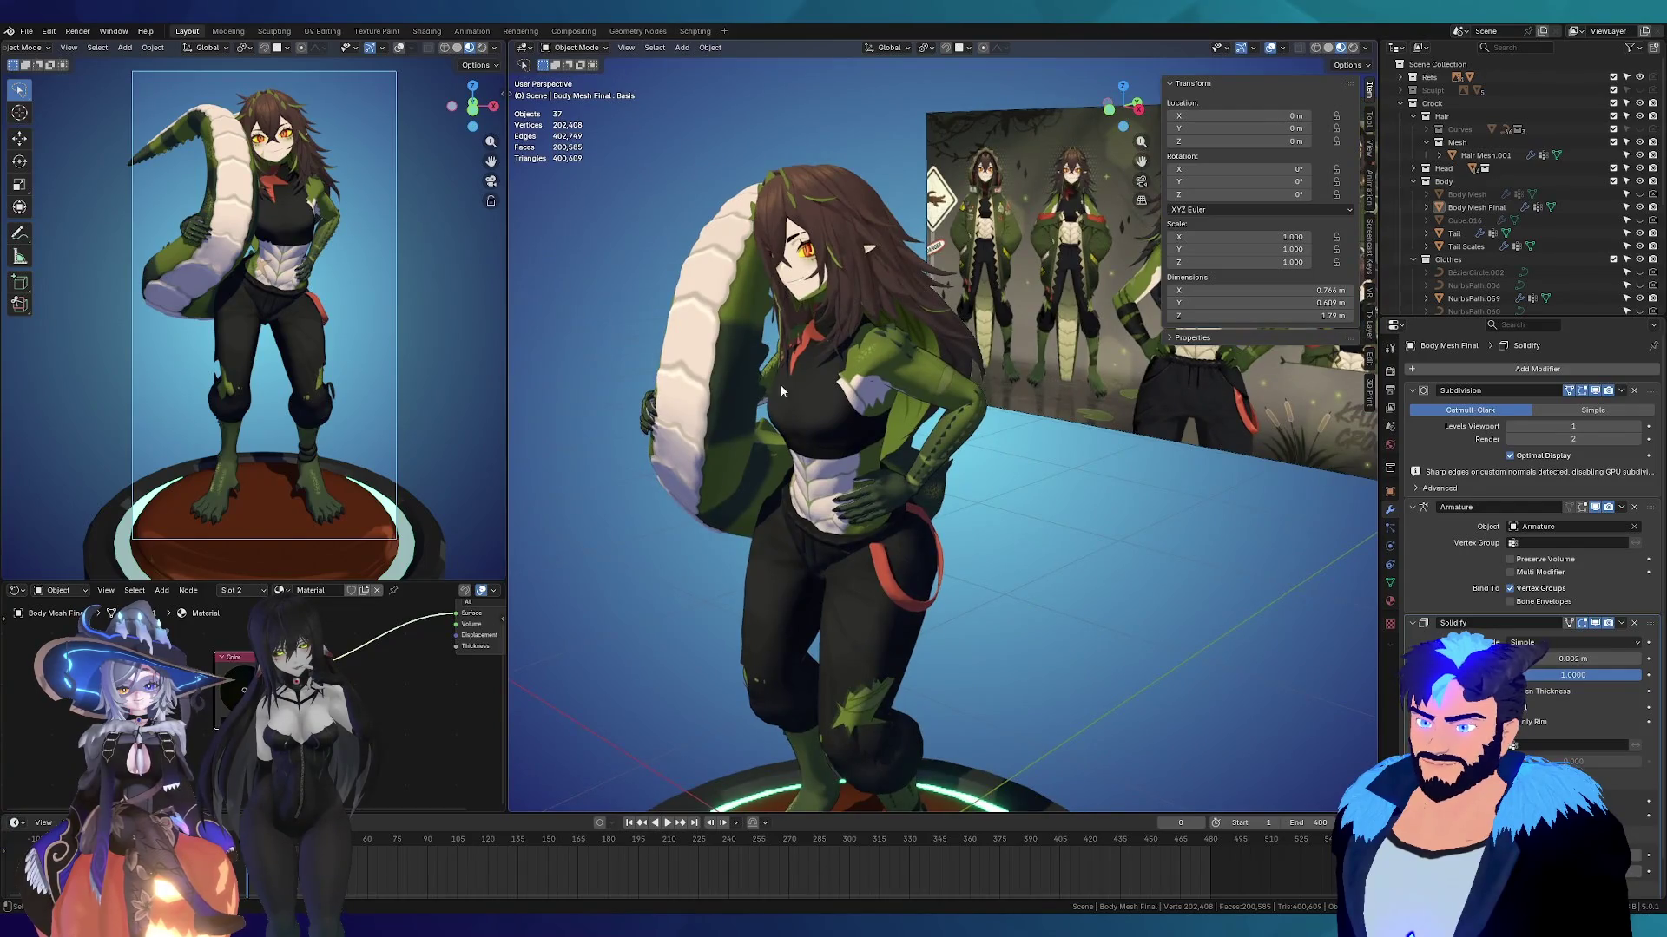
{"action": "scroll", "coordinate": [690, 363], "scroll_direction": "up", "scroll_amount": 3}
{"action": "scroll", "coordinate": [733, 393], "scroll_direction": "down", "scroll_amount": 2}
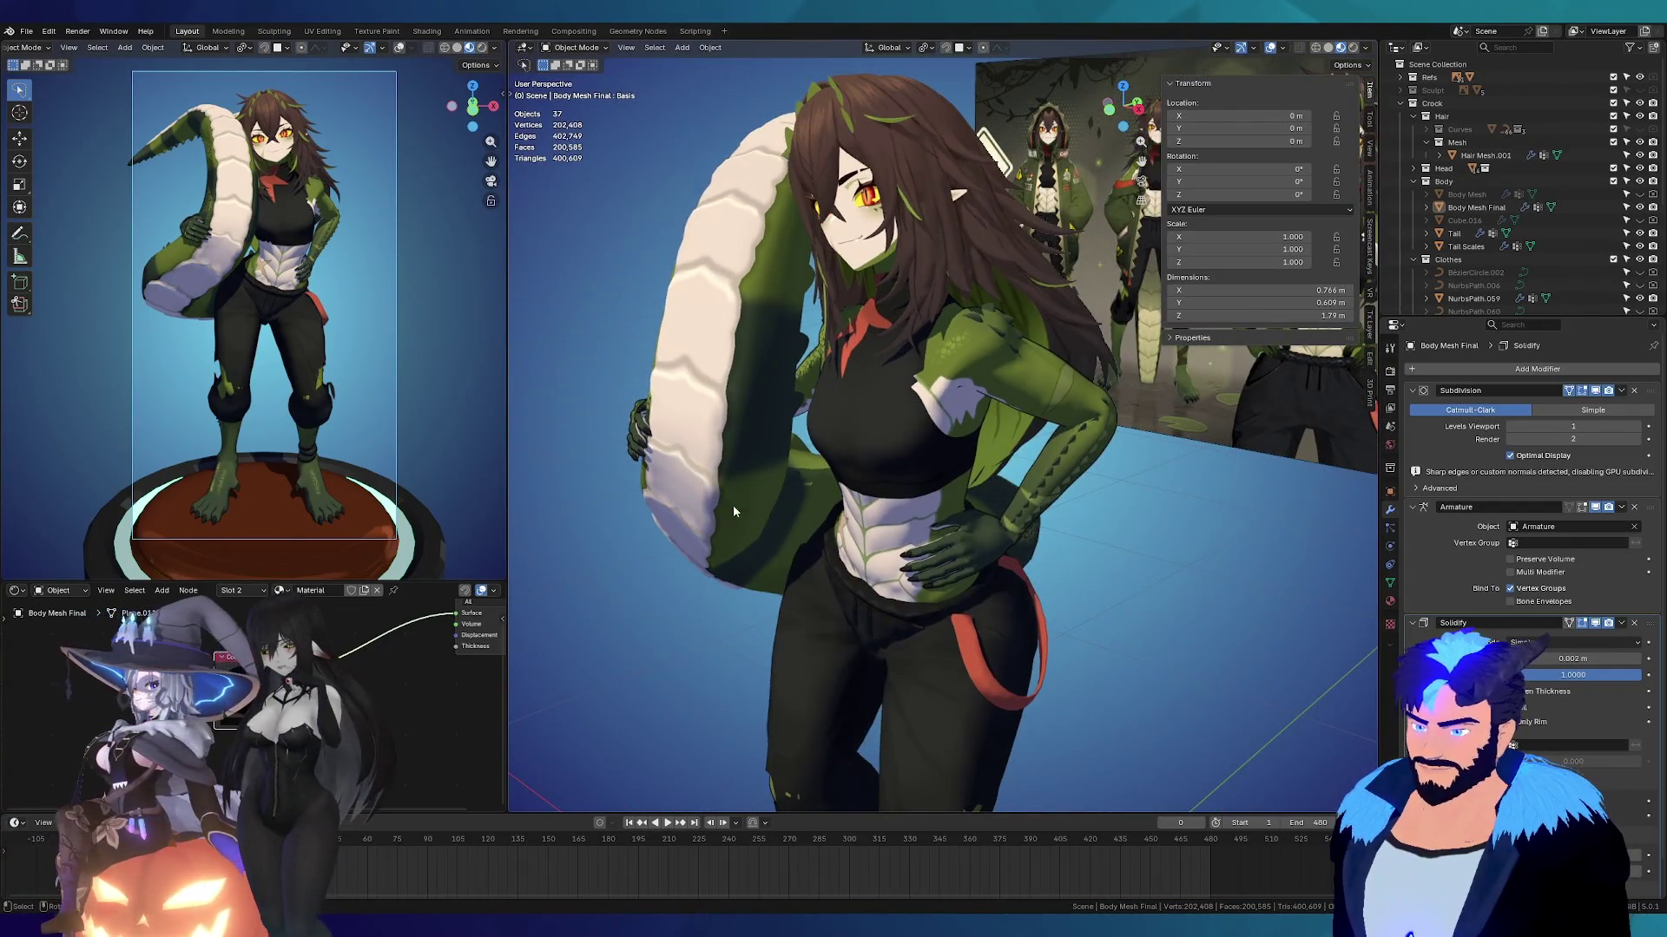
{"action": "mouse_move", "coordinate": [935, 632]}
{"action": "middle_mouse_down"}
{"action": "mouse_move", "coordinate": [915, 486]}
{"action": "mouse_move", "coordinate": [840, 460]}
{"action": "mouse_move", "coordinate": [913, 457]}
{"action": "middle_mouse_up"}
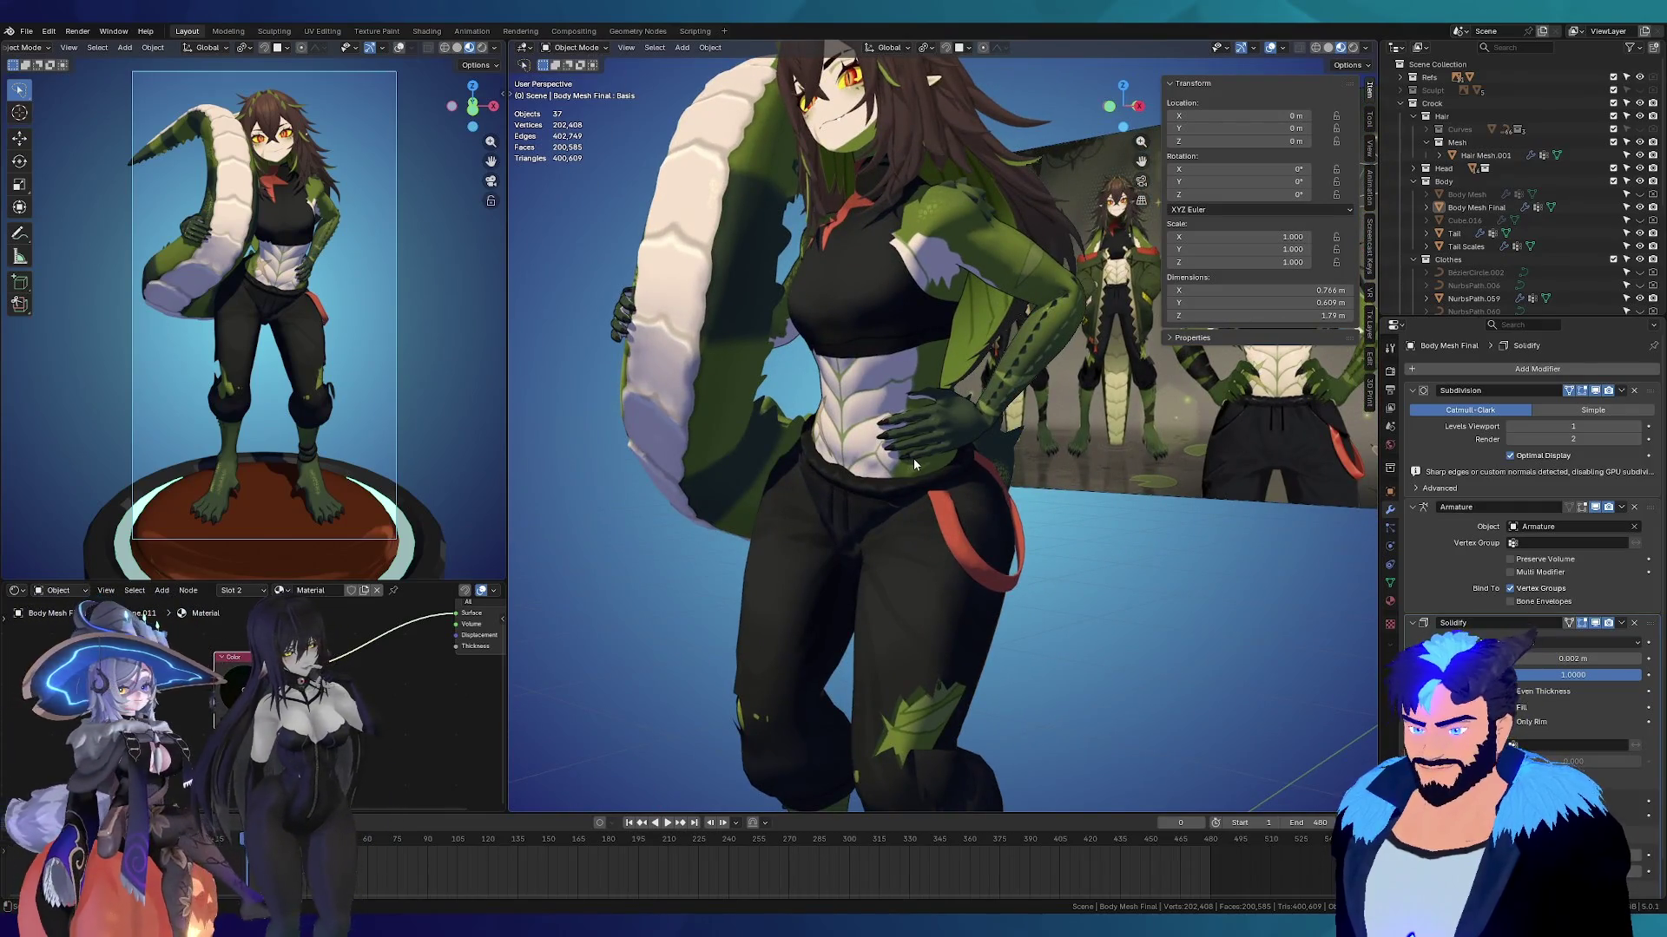
{"action": "middle_click_drag", "start_coordinate": [897, 436], "coordinate": [866, 476]}
{"action": "mouse_move", "coordinate": [935, 379]}
{"action": "middle_mouse_down"}
{"action": "mouse_move", "coordinate": [902, 467]}
{"action": "mouse_move", "coordinate": [972, 477]}
{"action": "middle_mouse_up"}
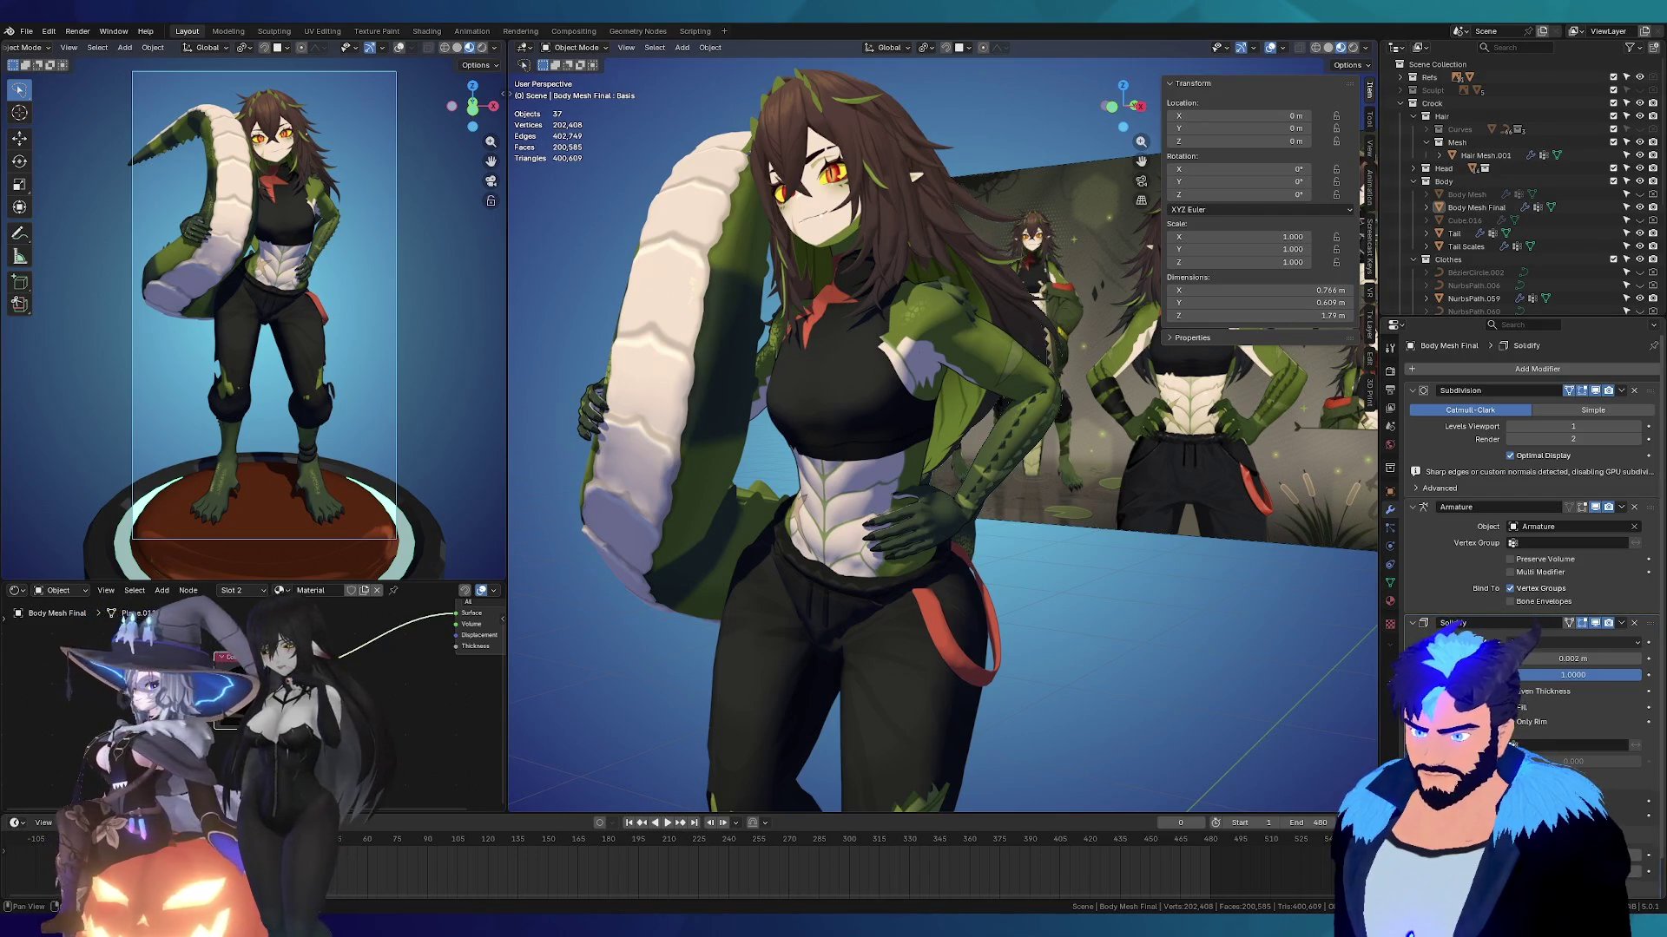
{"action": "left_click", "coordinate": [1033, 425]}
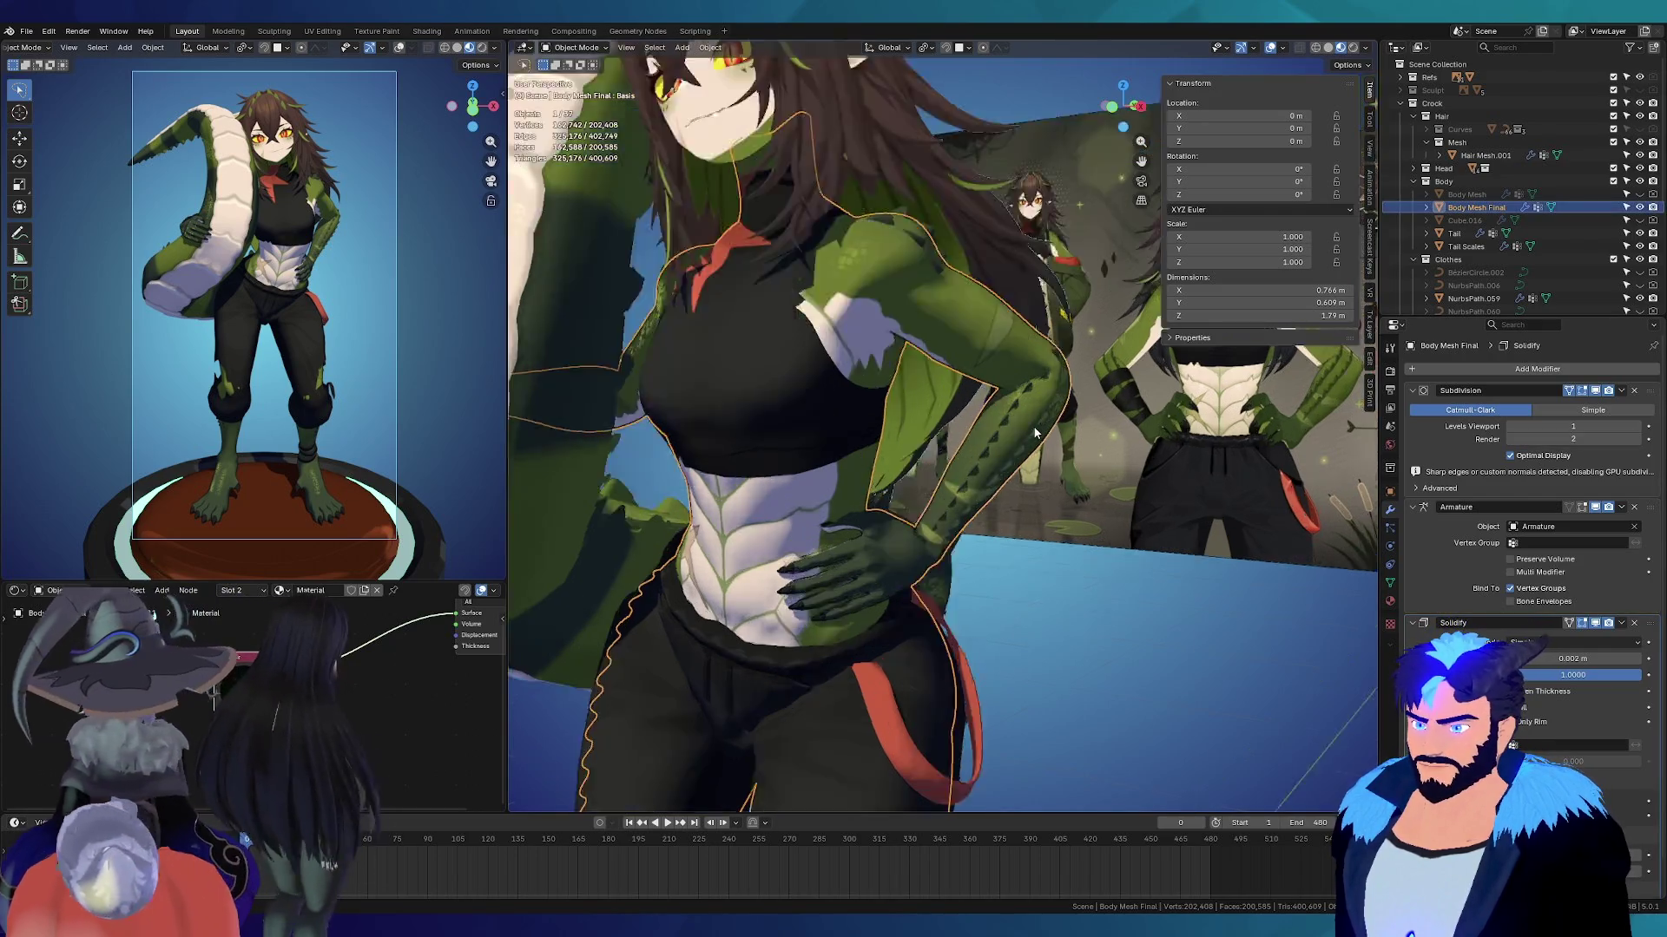
Step: Frame the body, then select the spiky back ridge and enter its Edit Mode
{"action": "key", "text": "KP_Decimal"}
{"action": "middle_click_drag", "start_coordinate": [970, 453], "coordinate": [1034, 375]}
{"action": "mouse_move", "coordinate": [996, 571]}
{"action": "middle_mouse_down"}
{"action": "mouse_move", "coordinate": [946, 508]}
{"action": "mouse_move", "coordinate": [866, 474]}
{"action": "mouse_move", "coordinate": [990, 442]}
{"action": "middle_mouse_up"}
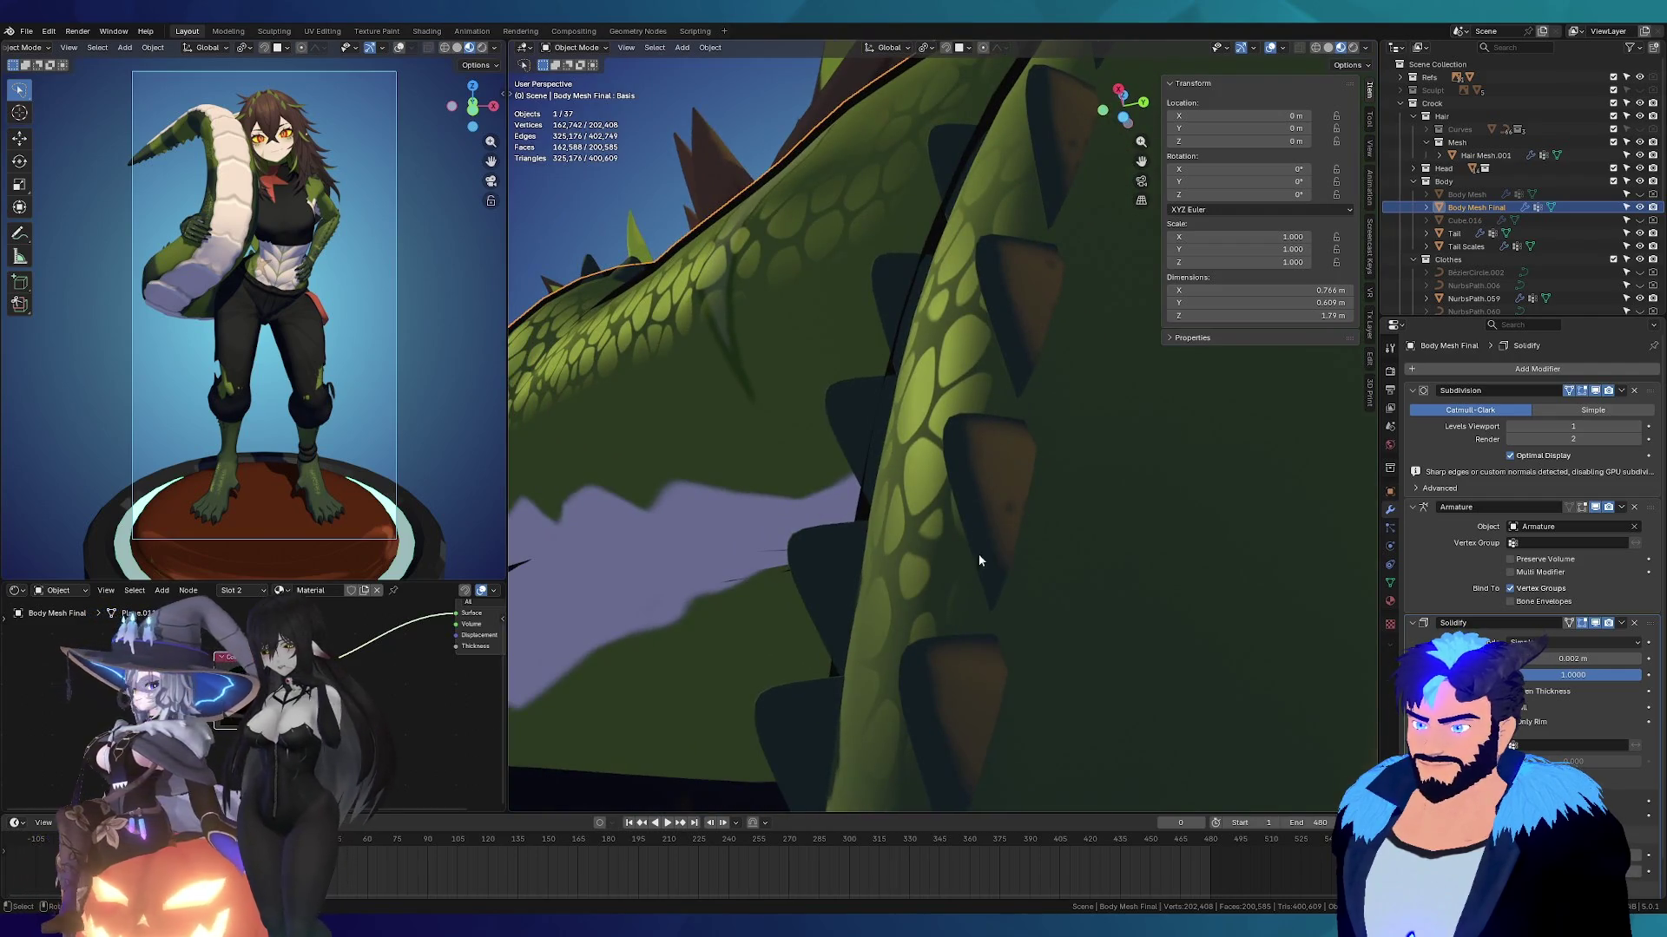
{"action": "left_click", "coordinate": [1002, 490]}
{"action": "key", "text": "Tab"}
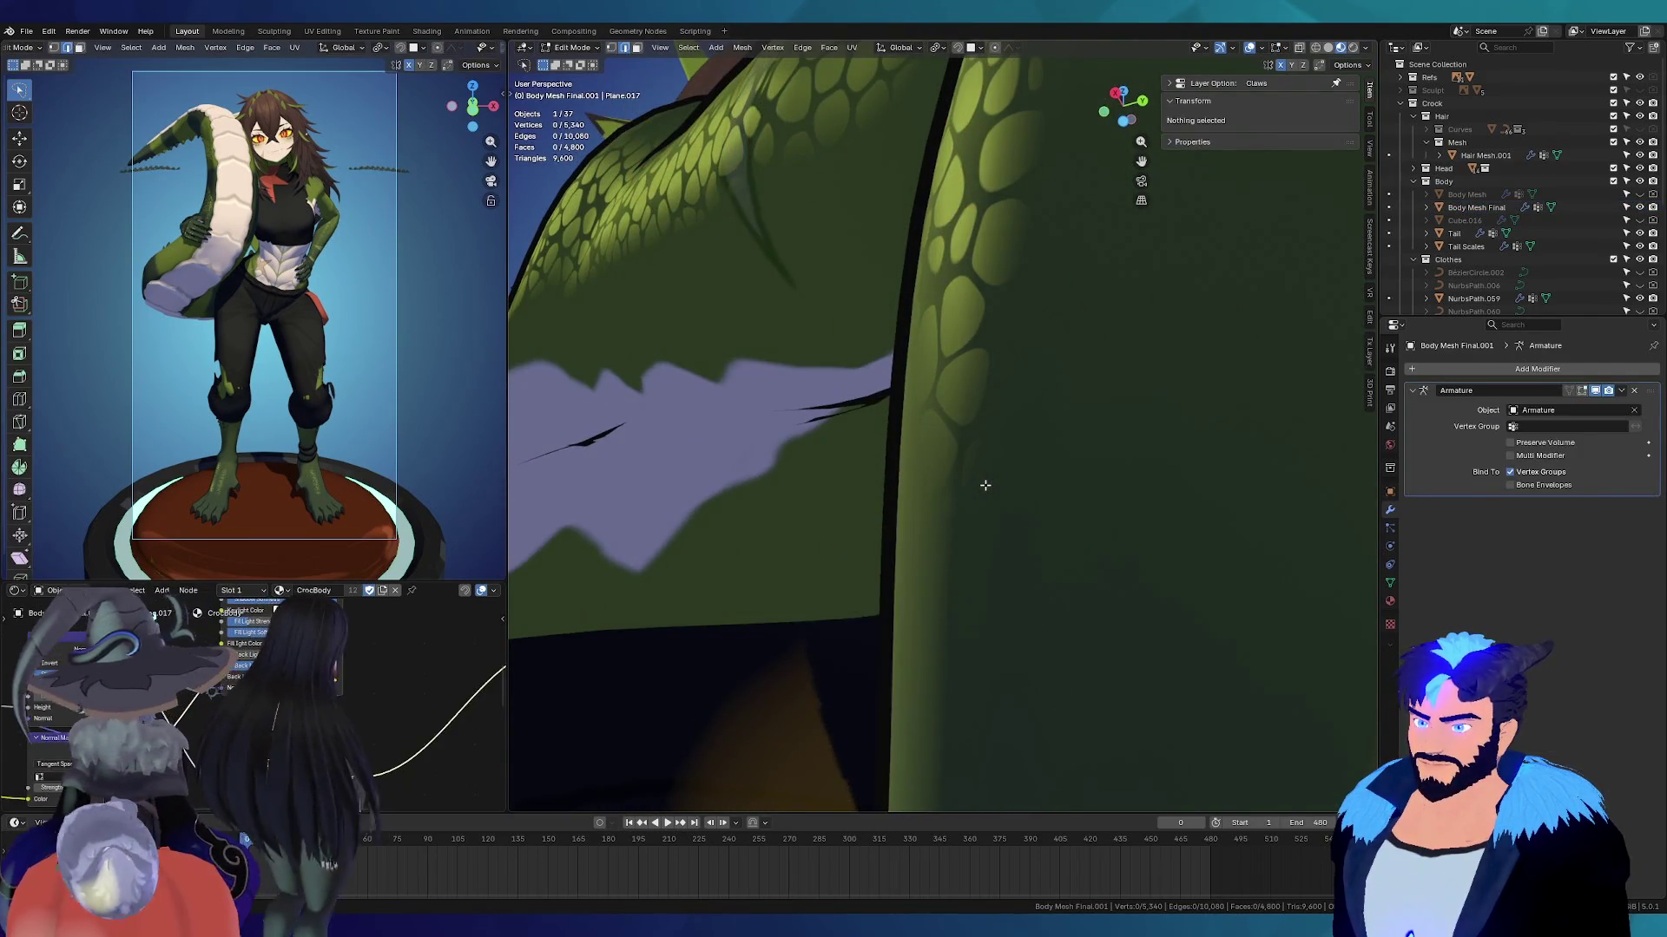
Step: Inspect a green spike up close, then return to Object Mode and select Body Mesh Final
{"action": "scroll", "coordinate": [985, 485], "scroll_direction": "down", "scroll_amount": 5}
{"action": "scroll", "coordinate": [643, 339], "scroll_direction": "up", "scroll_amount": 4}
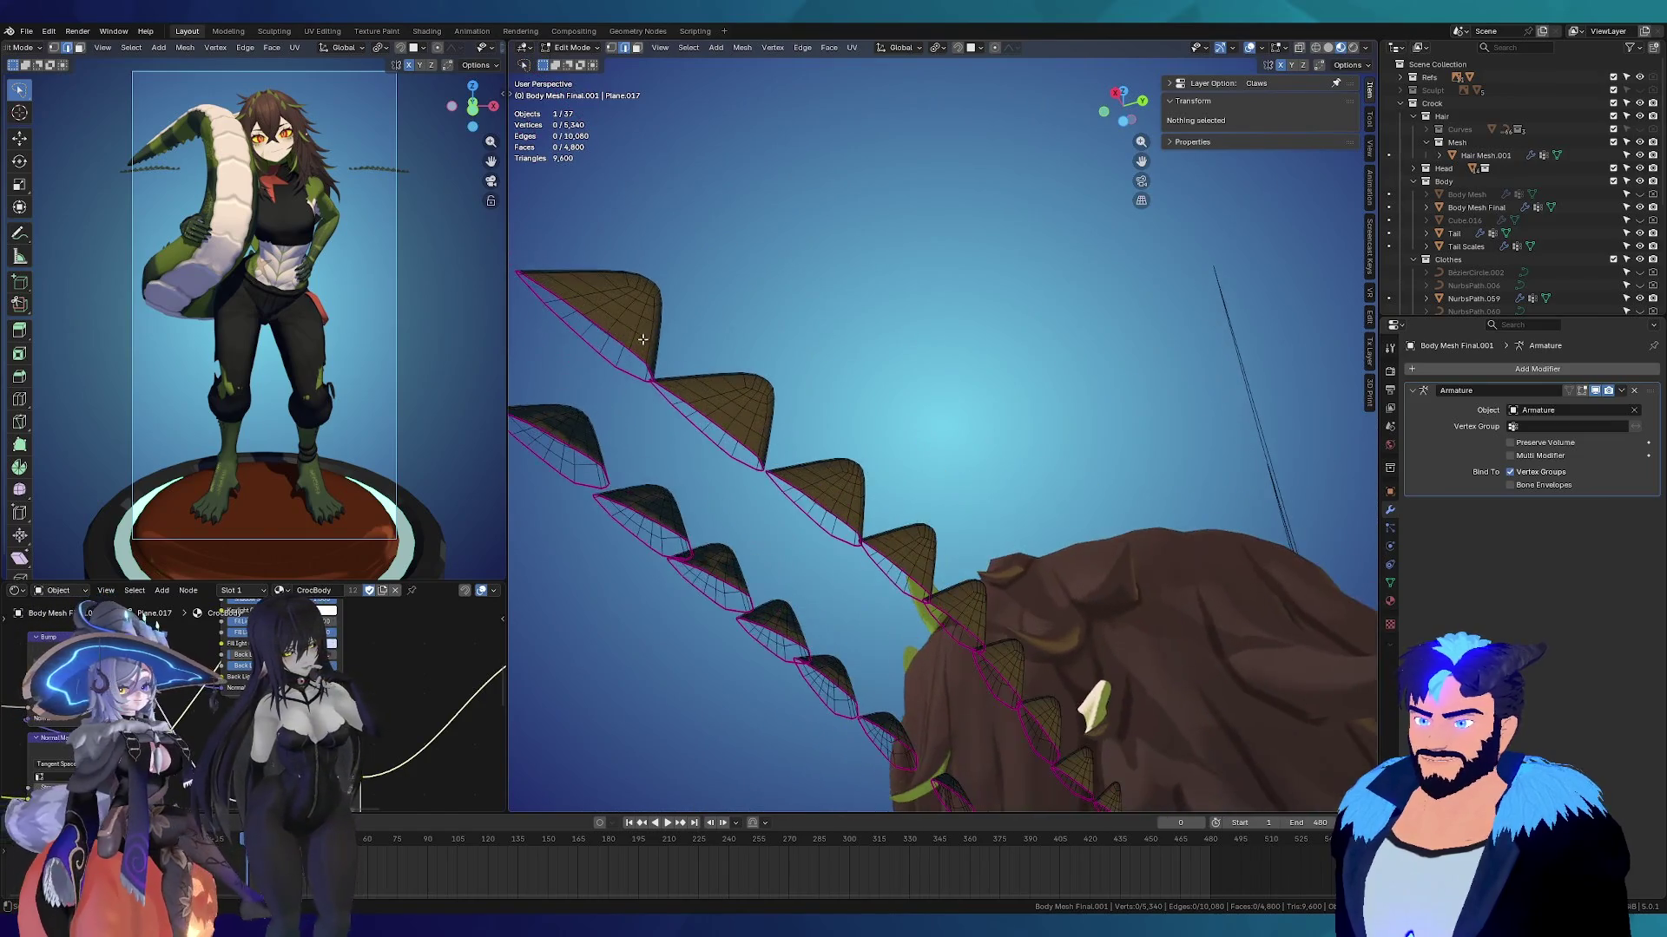
{"action": "scroll", "coordinate": [642, 339], "scroll_direction": "up", "scroll_amount": 5}
{"action": "mouse_move", "coordinate": [643, 339]}
{"action": "middle_mouse_down"}
{"action": "mouse_move", "coordinate": [752, 464]}
{"action": "mouse_move", "coordinate": [856, 402]}
{"action": "mouse_move", "coordinate": [948, 431]}
{"action": "mouse_move", "coordinate": [831, 401]}
{"action": "mouse_move", "coordinate": [1111, 307]}
{"action": "middle_mouse_up"}
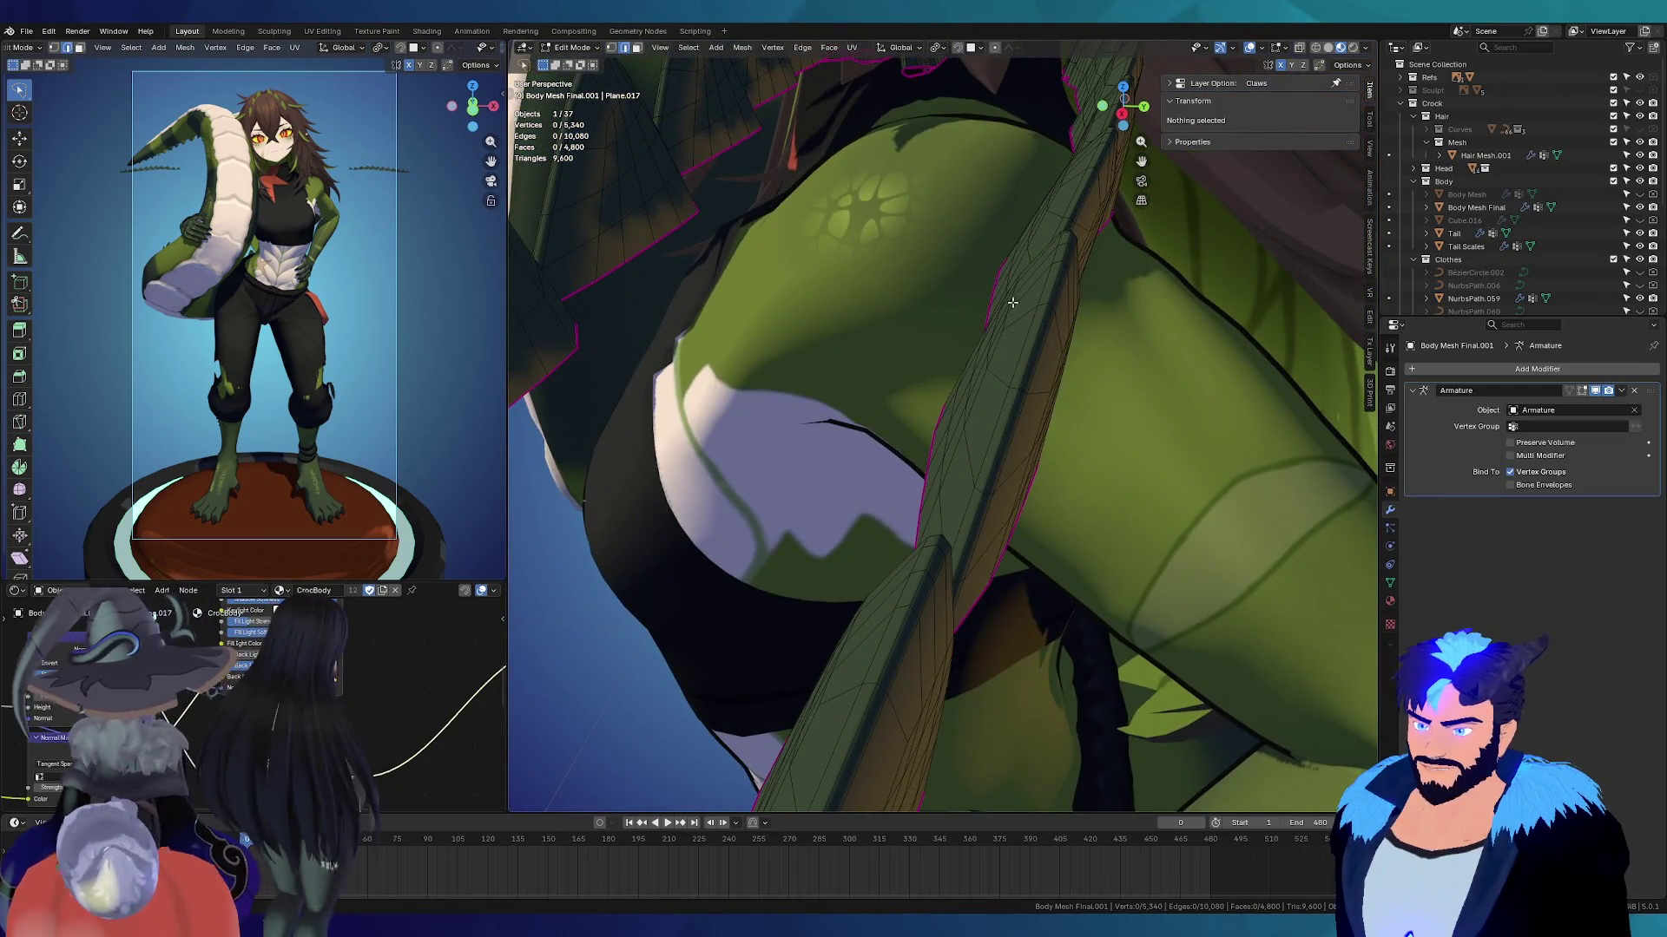
{"action": "scroll", "coordinate": [1033, 411], "scroll_direction": "down", "scroll_amount": 5}
{"action": "middle_click_drag", "start_coordinate": [1033, 412], "coordinate": [1026, 362]}
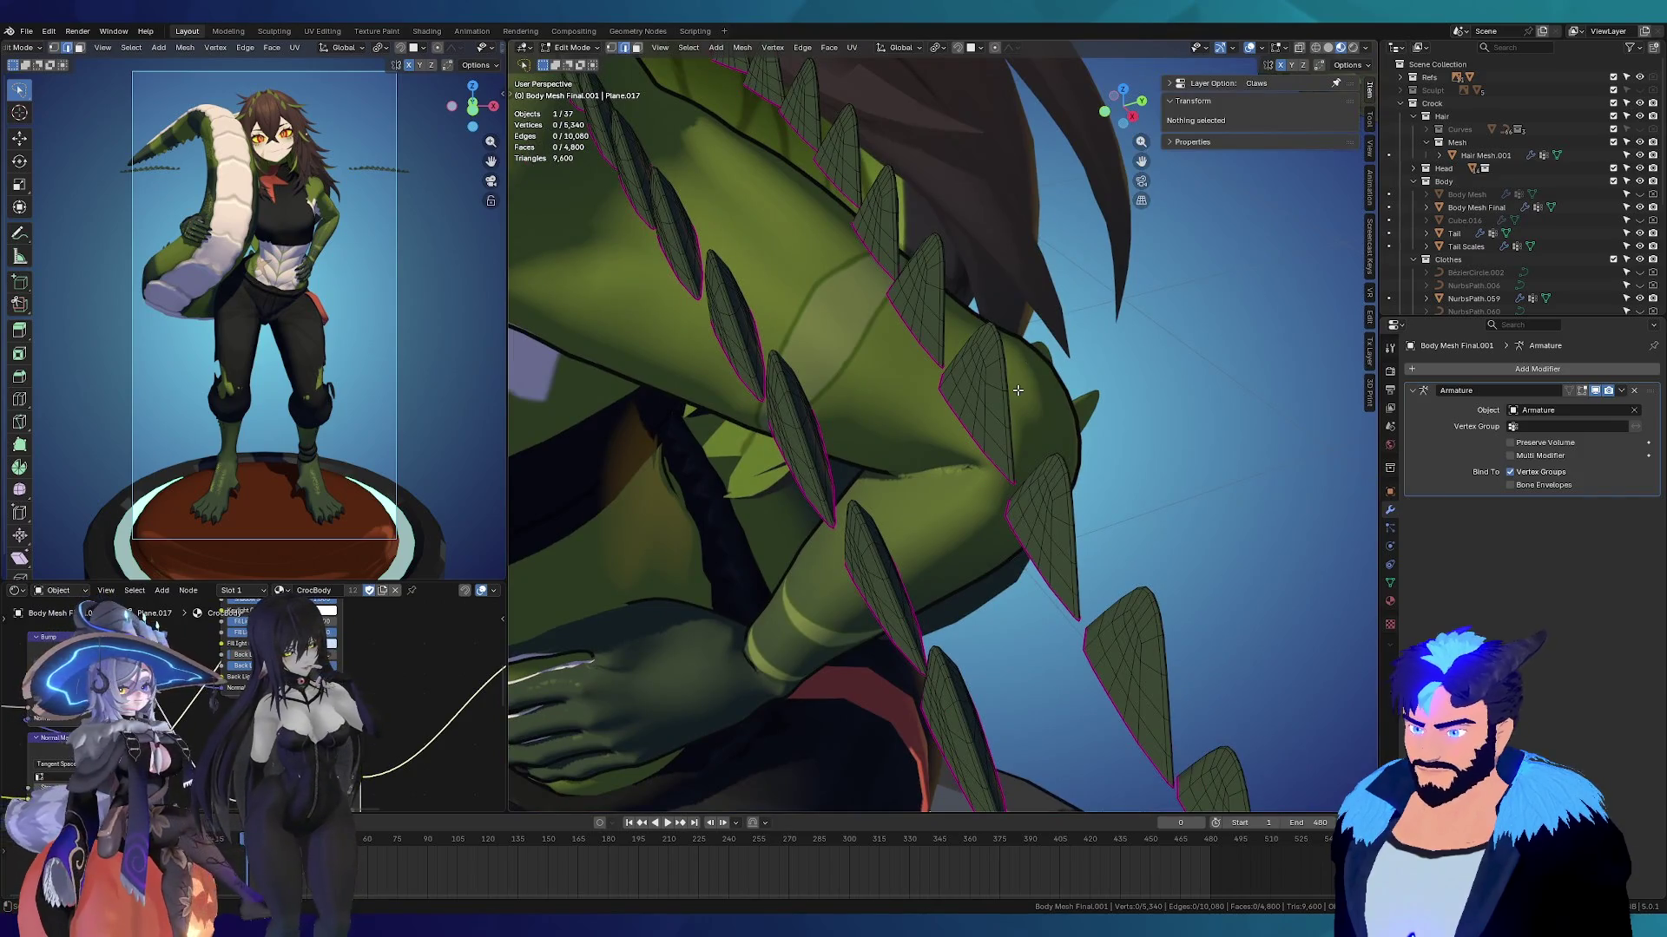
{"action": "key", "text": "Tab"}
{"action": "scroll", "coordinate": [1042, 466], "scroll_direction": "down", "scroll_amount": 8}
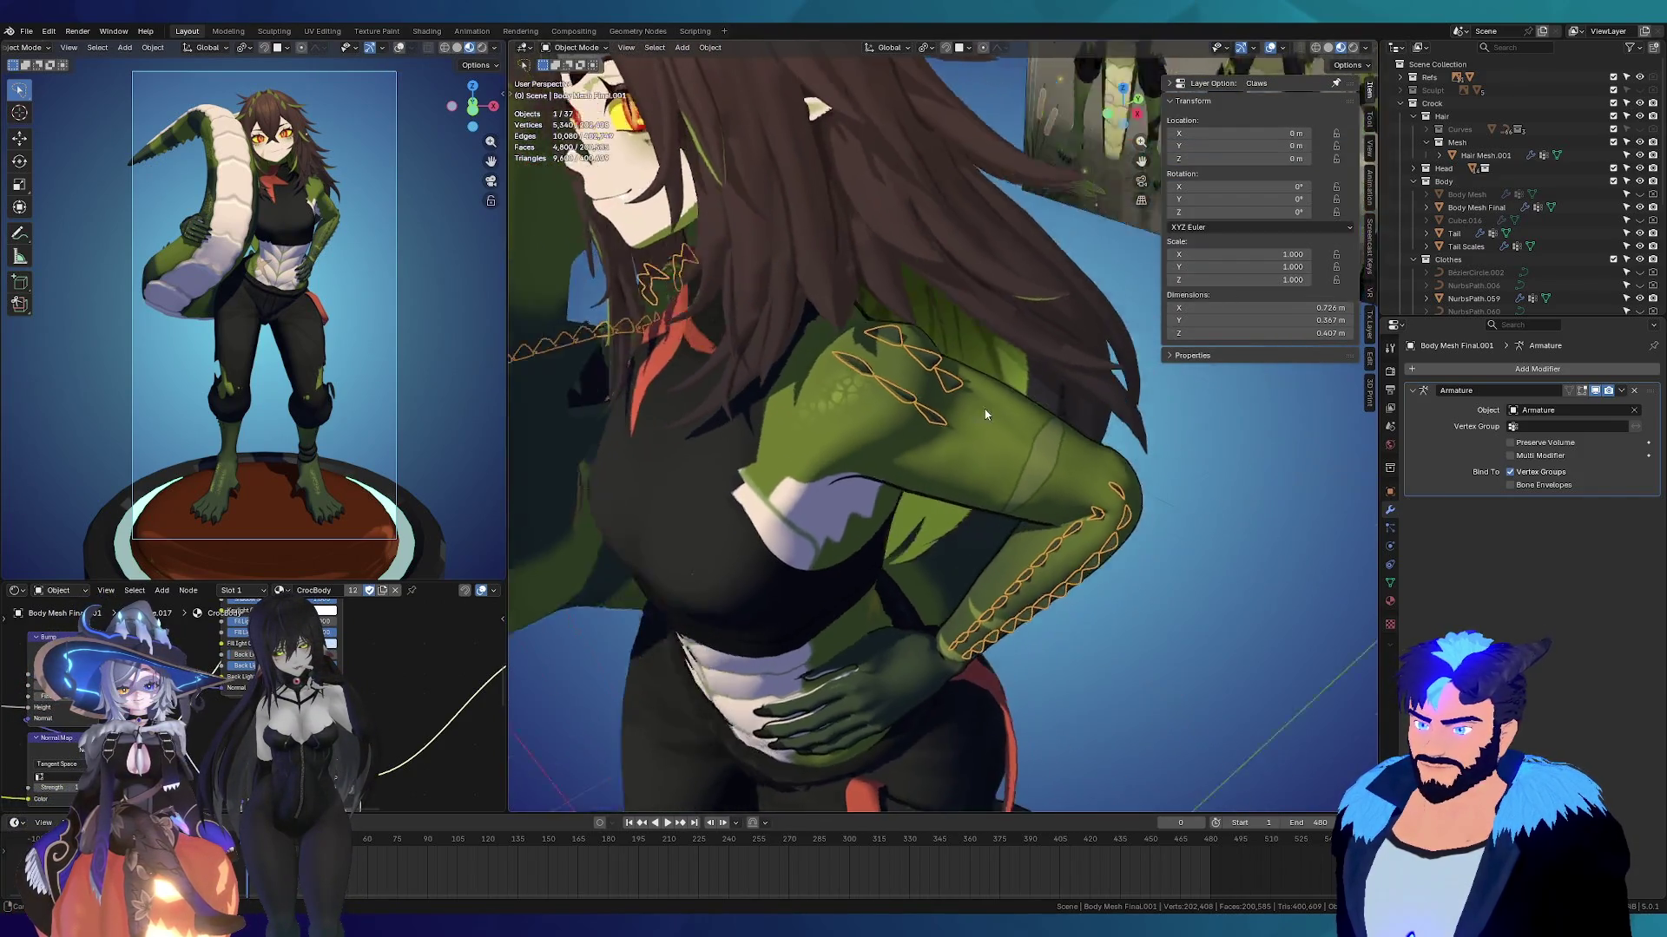
{"action": "mouse_move", "coordinate": [1012, 560]}
{"action": "middle_mouse_down"}
{"action": "mouse_move", "coordinate": [917, 510]}
{"action": "mouse_move", "coordinate": [986, 519]}
{"action": "mouse_move", "coordinate": [920, 323]}
{"action": "middle_mouse_up"}
{"action": "left_click", "coordinate": [920, 323]}
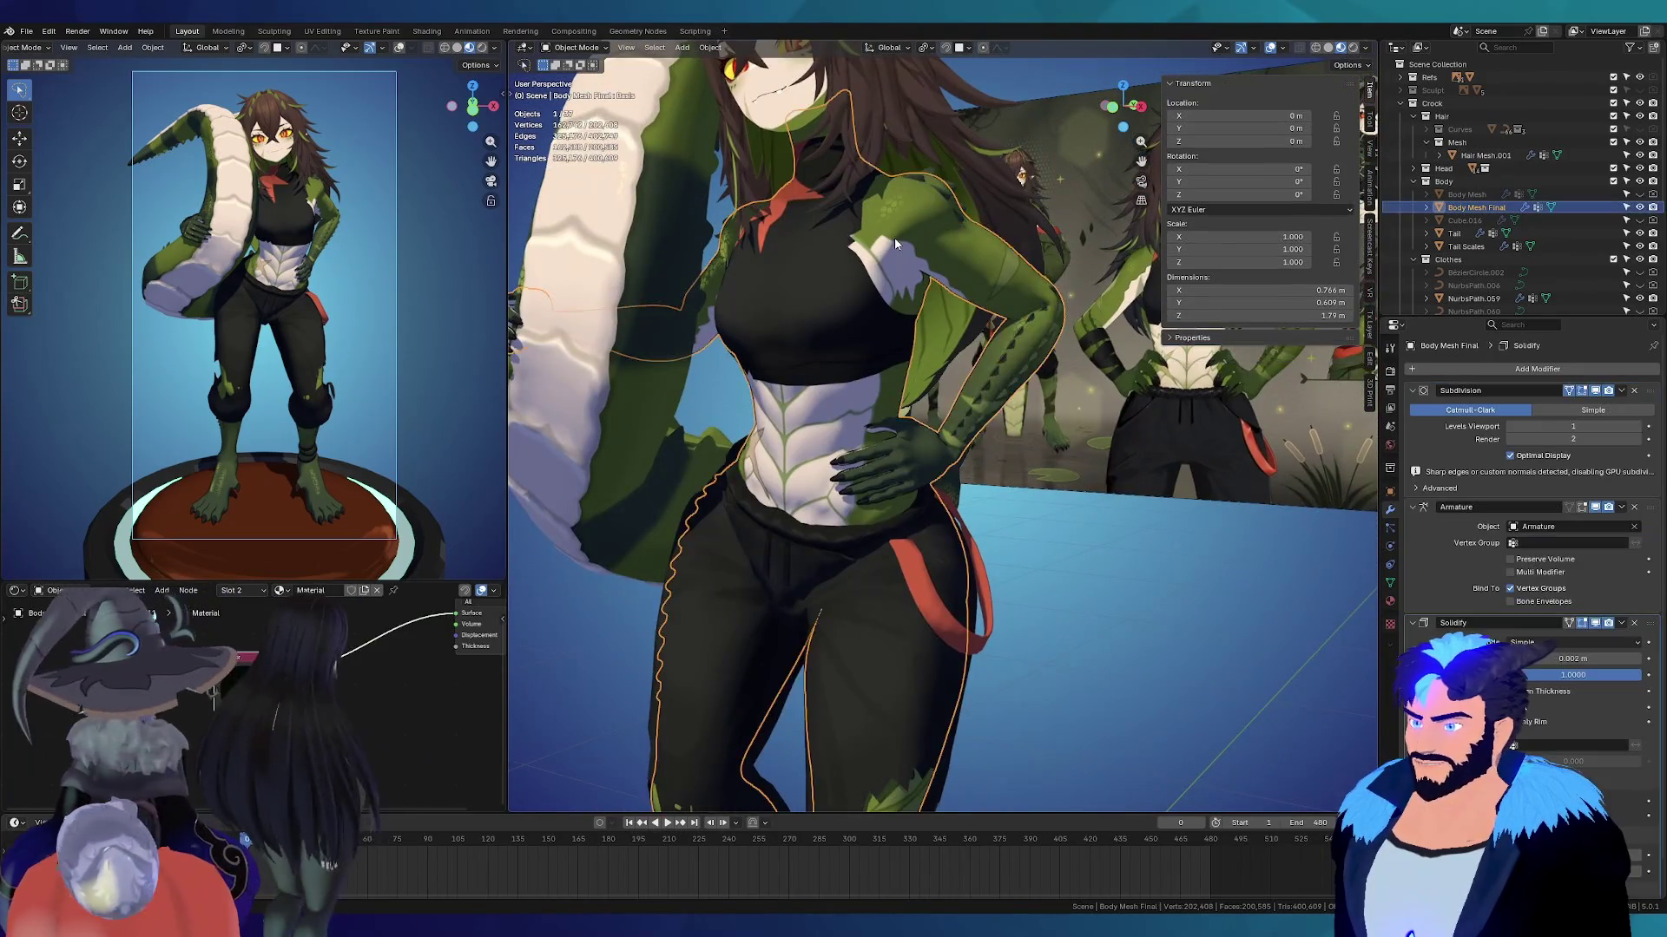
Step: Turn off the body's Subdivision viewport display and check the torso outline from the side
{"action": "scroll", "coordinate": [924, 304], "scroll_direction": "up", "scroll_amount": 3}
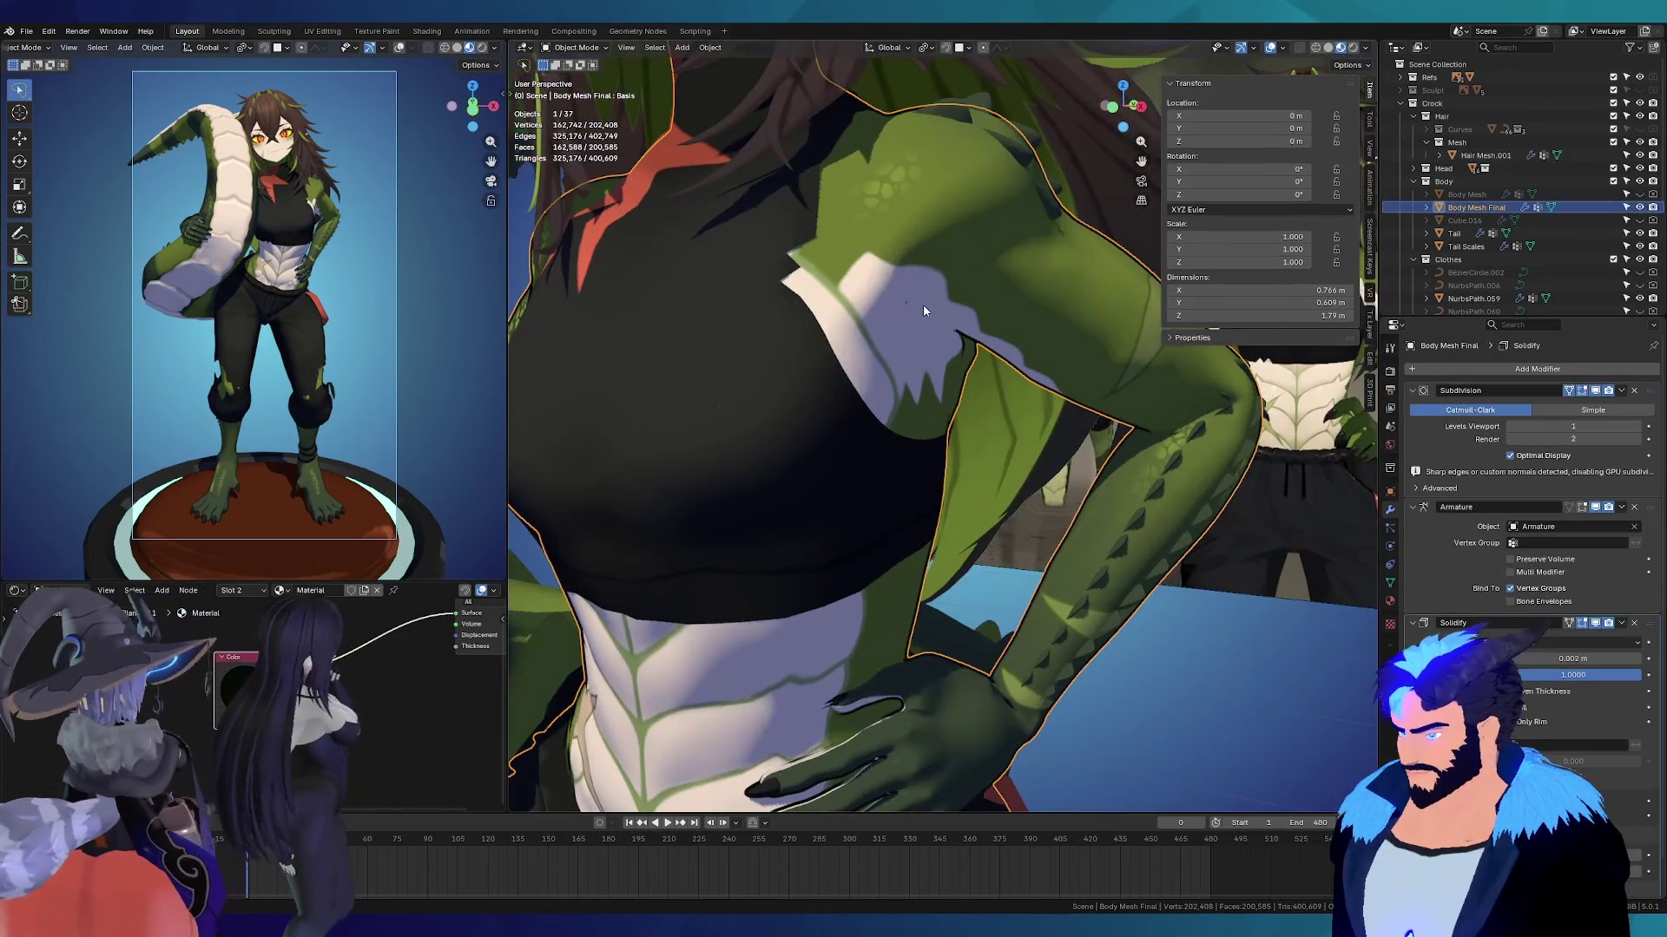
{"action": "left_click", "coordinate": [1594, 390]}
{"action": "mouse_move", "coordinate": [1132, 379]}
{"action": "middle_mouse_down"}
{"action": "mouse_move", "coordinate": [870, 315]}
{"action": "mouse_move", "coordinate": [920, 410]}
{"action": "mouse_move", "coordinate": [993, 262]}
{"action": "mouse_move", "coordinate": [983, 231]}
{"action": "mouse_move", "coordinate": [987, 286]}
{"action": "mouse_move", "coordinate": [885, 312]}
{"action": "mouse_move", "coordinate": [815, 418]}
{"action": "middle_mouse_up"}
{"action": "scroll", "coordinate": [877, 405], "scroll_direction": "up", "scroll_amount": 4}
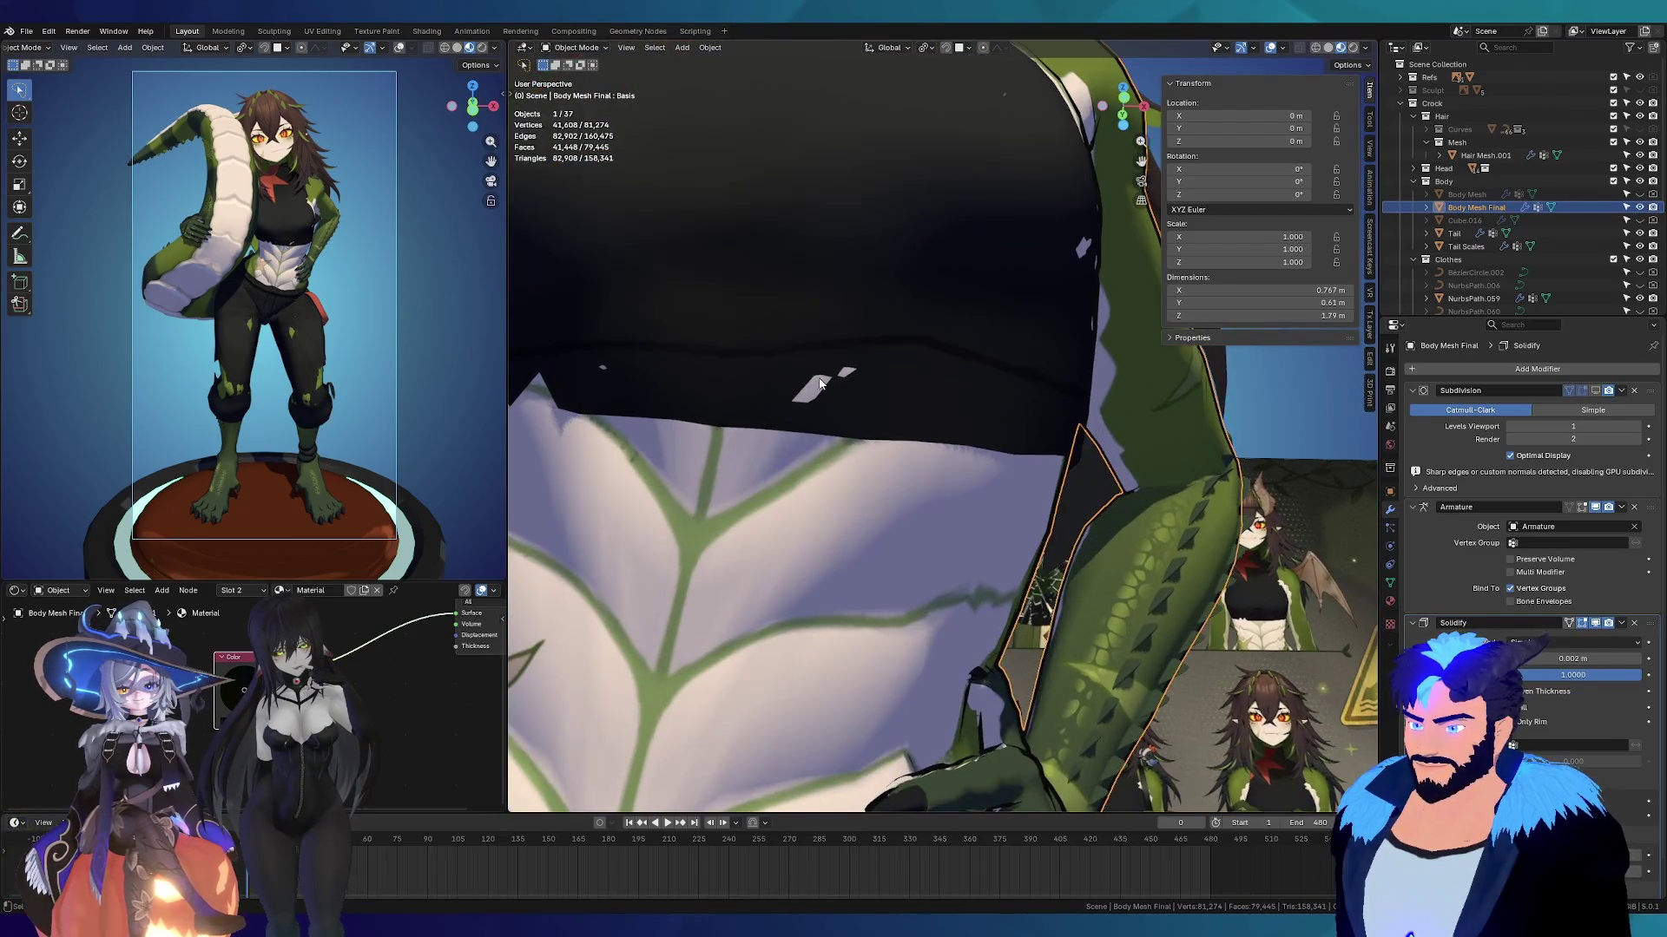
{"action": "scroll", "coordinate": [921, 415], "scroll_direction": "down", "scroll_amount": 5}
{"action": "mouse_move", "coordinate": [922, 415]}
{"action": "middle_mouse_down"}
{"action": "mouse_move", "coordinate": [833, 603]}
{"action": "mouse_move", "coordinate": [846, 409]}
{"action": "mouse_move", "coordinate": [1034, 401]}
{"action": "middle_mouse_up"}
Step: Orbit around the pants, torso, chest and face to check the Solidify outline
{"action": "scroll", "coordinate": [912, 463], "scroll_direction": "up", "scroll_amount": 3}
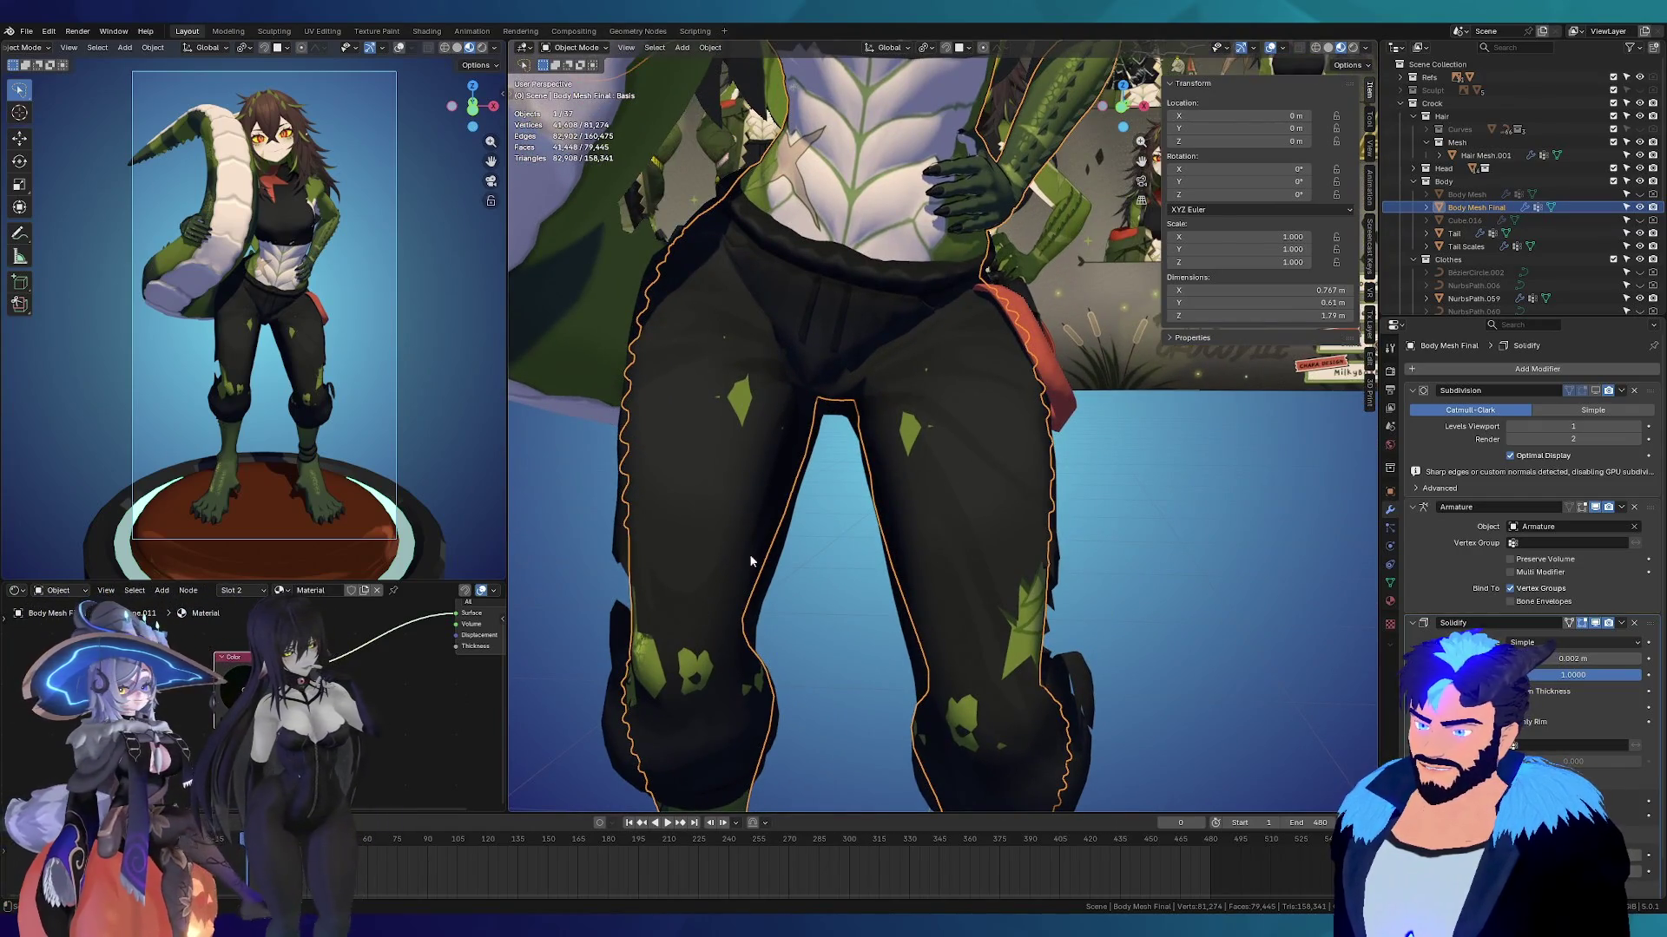
{"action": "mouse_move", "coordinate": [930, 580]}
{"action": "middle_mouse_down"}
{"action": "mouse_move", "coordinate": [976, 424]}
{"action": "mouse_move", "coordinate": [812, 434]}
{"action": "mouse_move", "coordinate": [977, 410]}
{"action": "mouse_move", "coordinate": [972, 488]}
{"action": "mouse_move", "coordinate": [953, 505]}
{"action": "middle_mouse_up"}
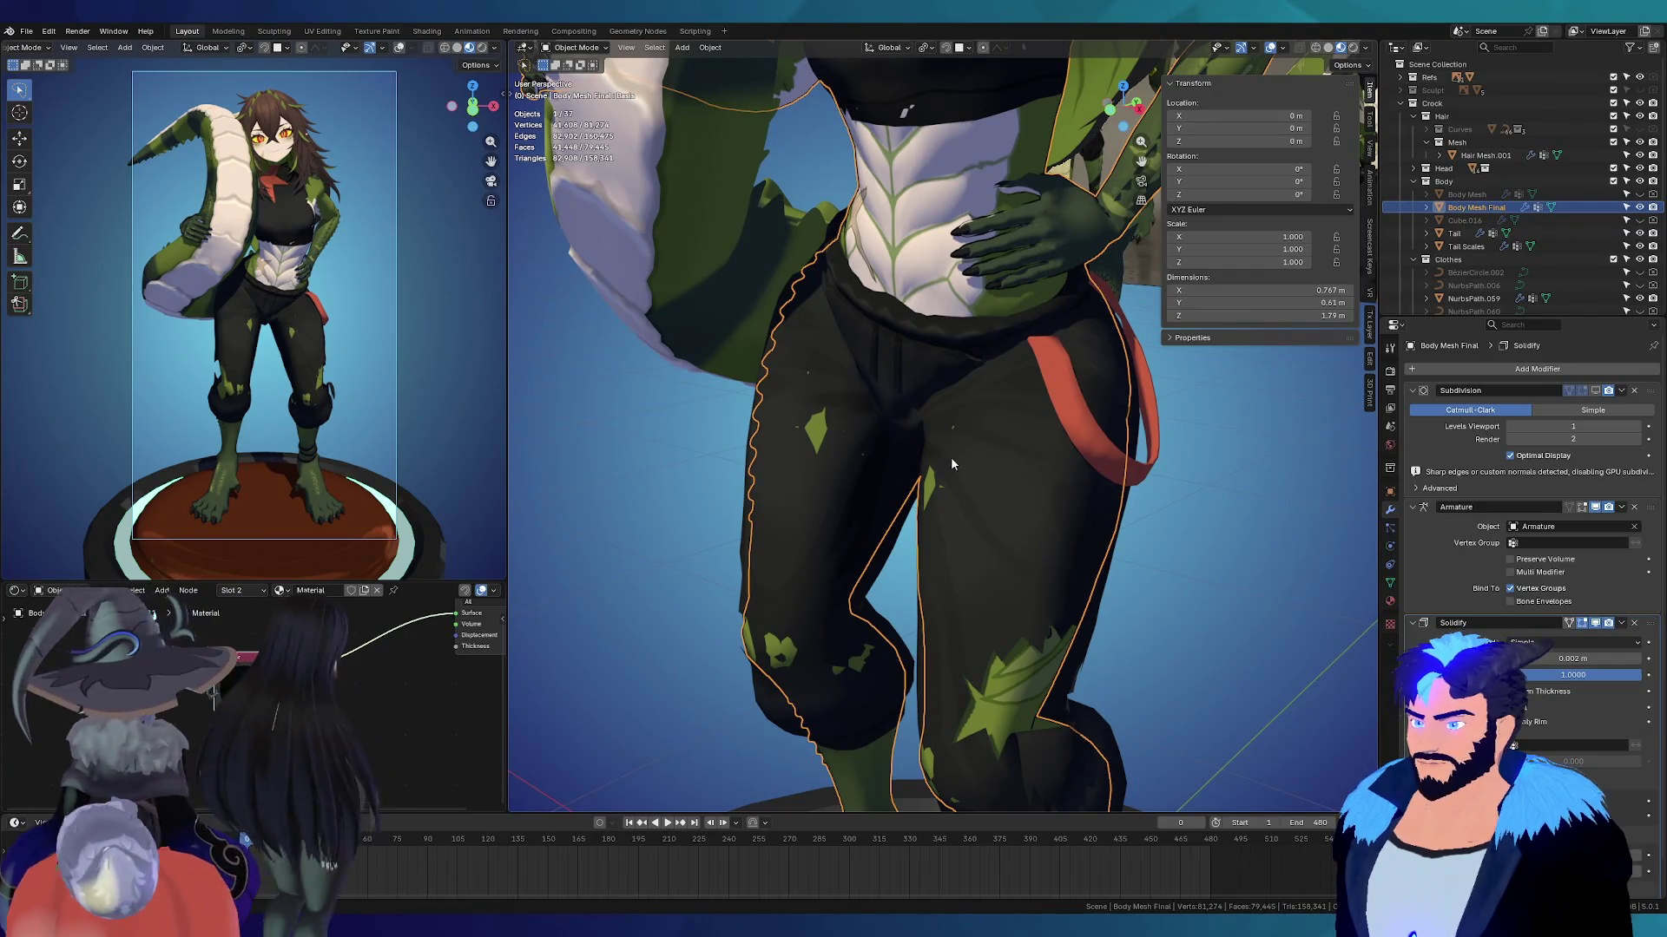
{"action": "scroll", "coordinate": [950, 456], "scroll_direction": "down", "scroll_amount": 6}
{"action": "scroll", "coordinate": [946, 452], "scroll_direction": "up", "scroll_amount": 5}
{"action": "mouse_move", "coordinate": [946, 451]}
{"action": "middle_mouse_down"}
{"action": "mouse_move", "coordinate": [846, 332]}
{"action": "mouse_move", "coordinate": [757, 328]}
{"action": "mouse_move", "coordinate": [833, 330]}
{"action": "mouse_move", "coordinate": [807, 327]}
{"action": "middle_mouse_up"}
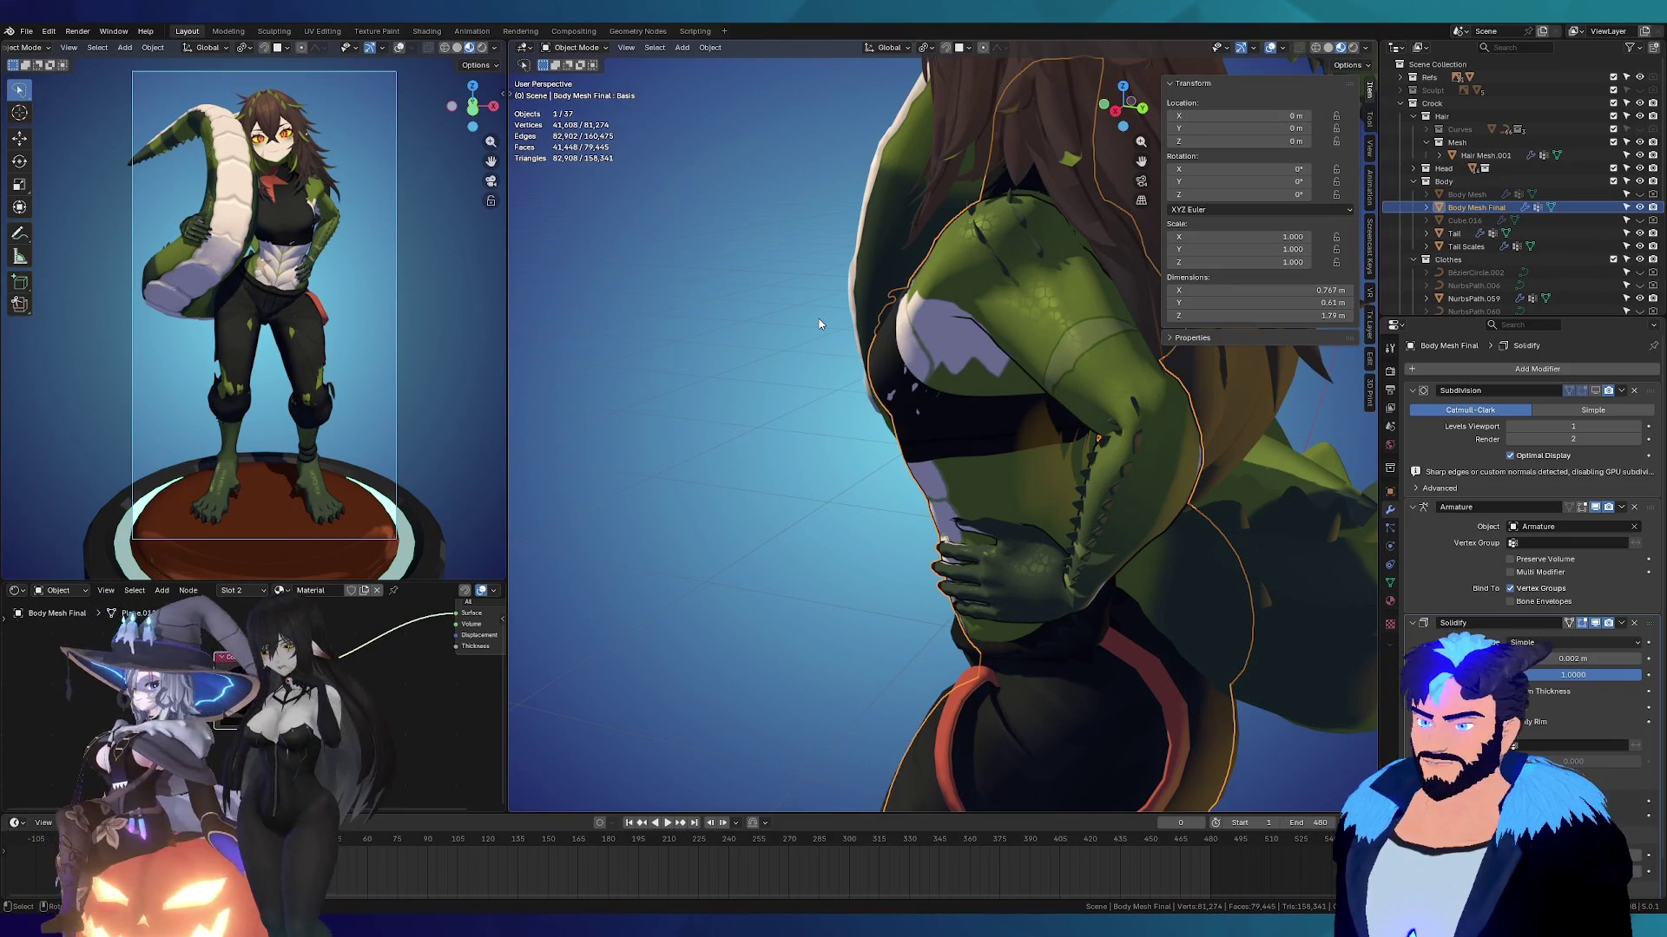
{"action": "middle_click_drag", "start_coordinate": [941, 299], "coordinate": [1083, 354]}
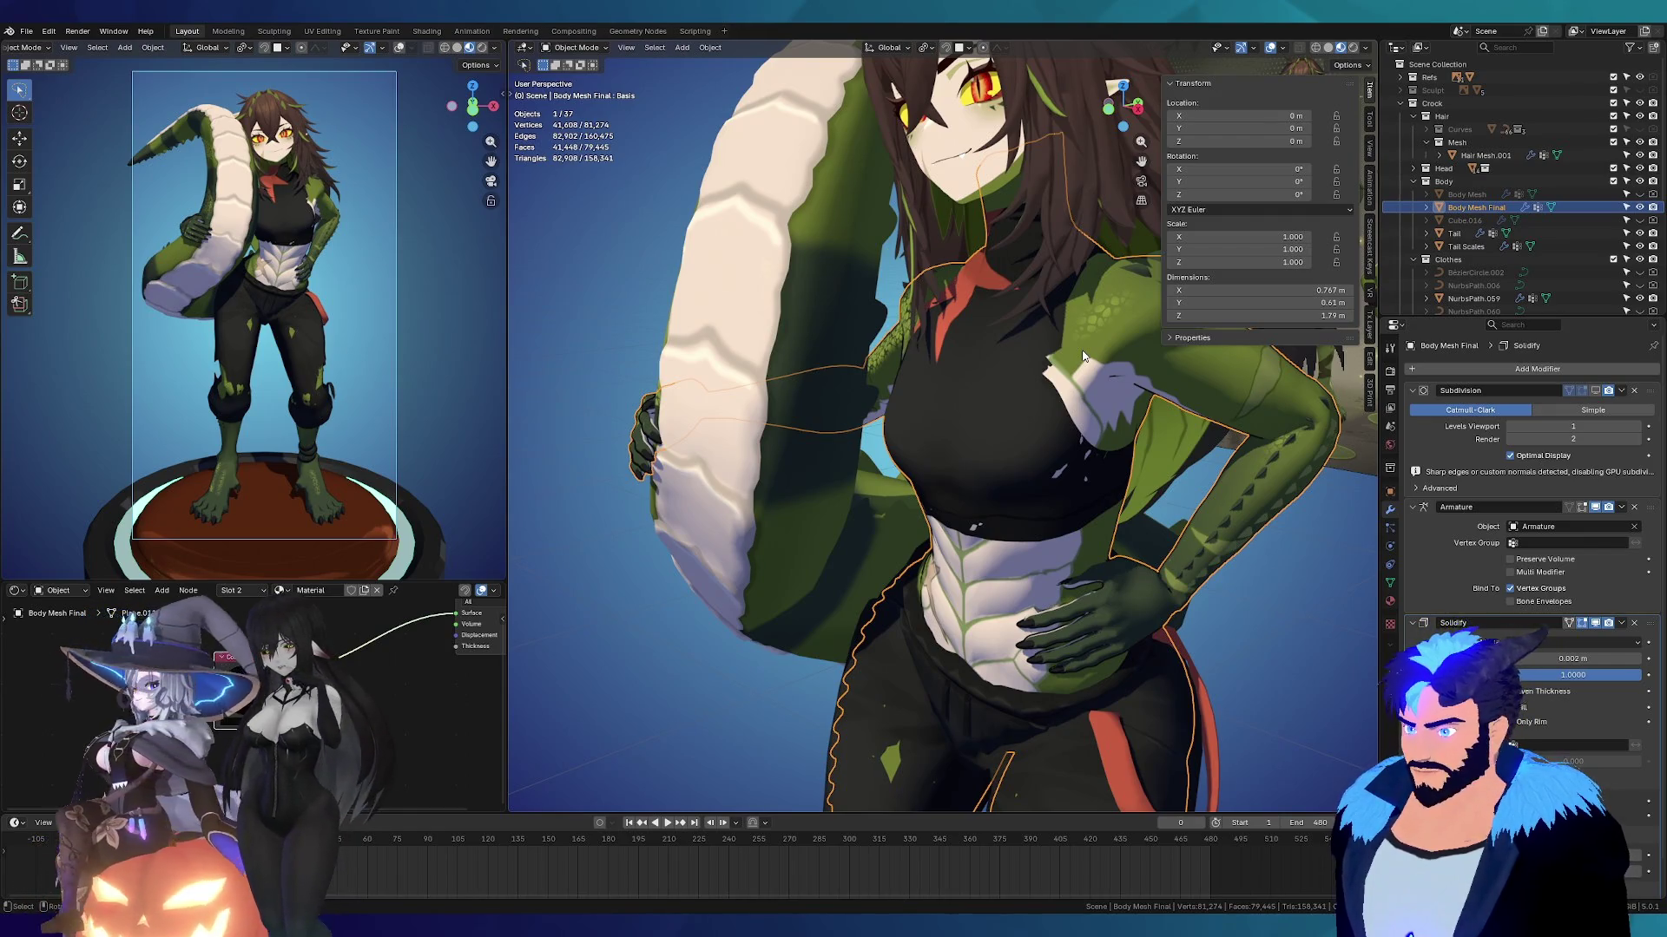
{"action": "mouse_move", "coordinate": [1033, 352]}
{"action": "middle_mouse_down"}
{"action": "mouse_move", "coordinate": [801, 424]}
{"action": "mouse_move", "coordinate": [840, 400]}
{"action": "mouse_move", "coordinate": [773, 416]}
{"action": "mouse_move", "coordinate": [656, 399]}
{"action": "mouse_move", "coordinate": [691, 400]}
{"action": "mouse_move", "coordinate": [668, 412]}
{"action": "middle_mouse_up"}
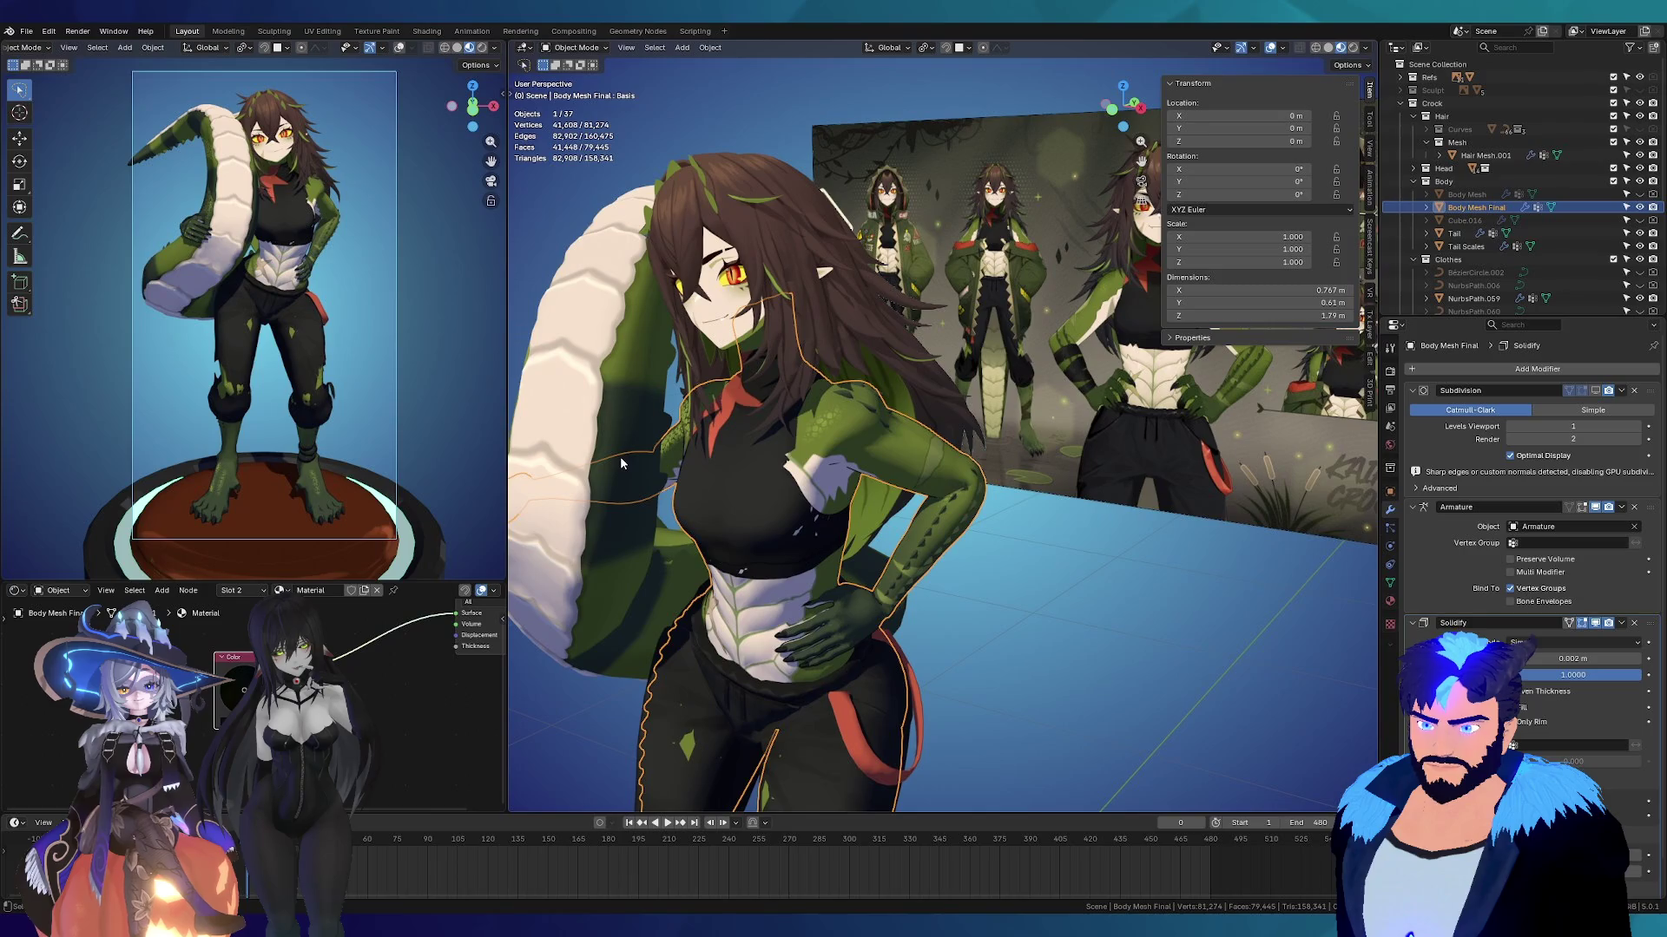
Step: Make the Subdivision modifier active and switch its viewport display back on, reframing the upper body
{"action": "left_click", "coordinate": [1426, 395]}
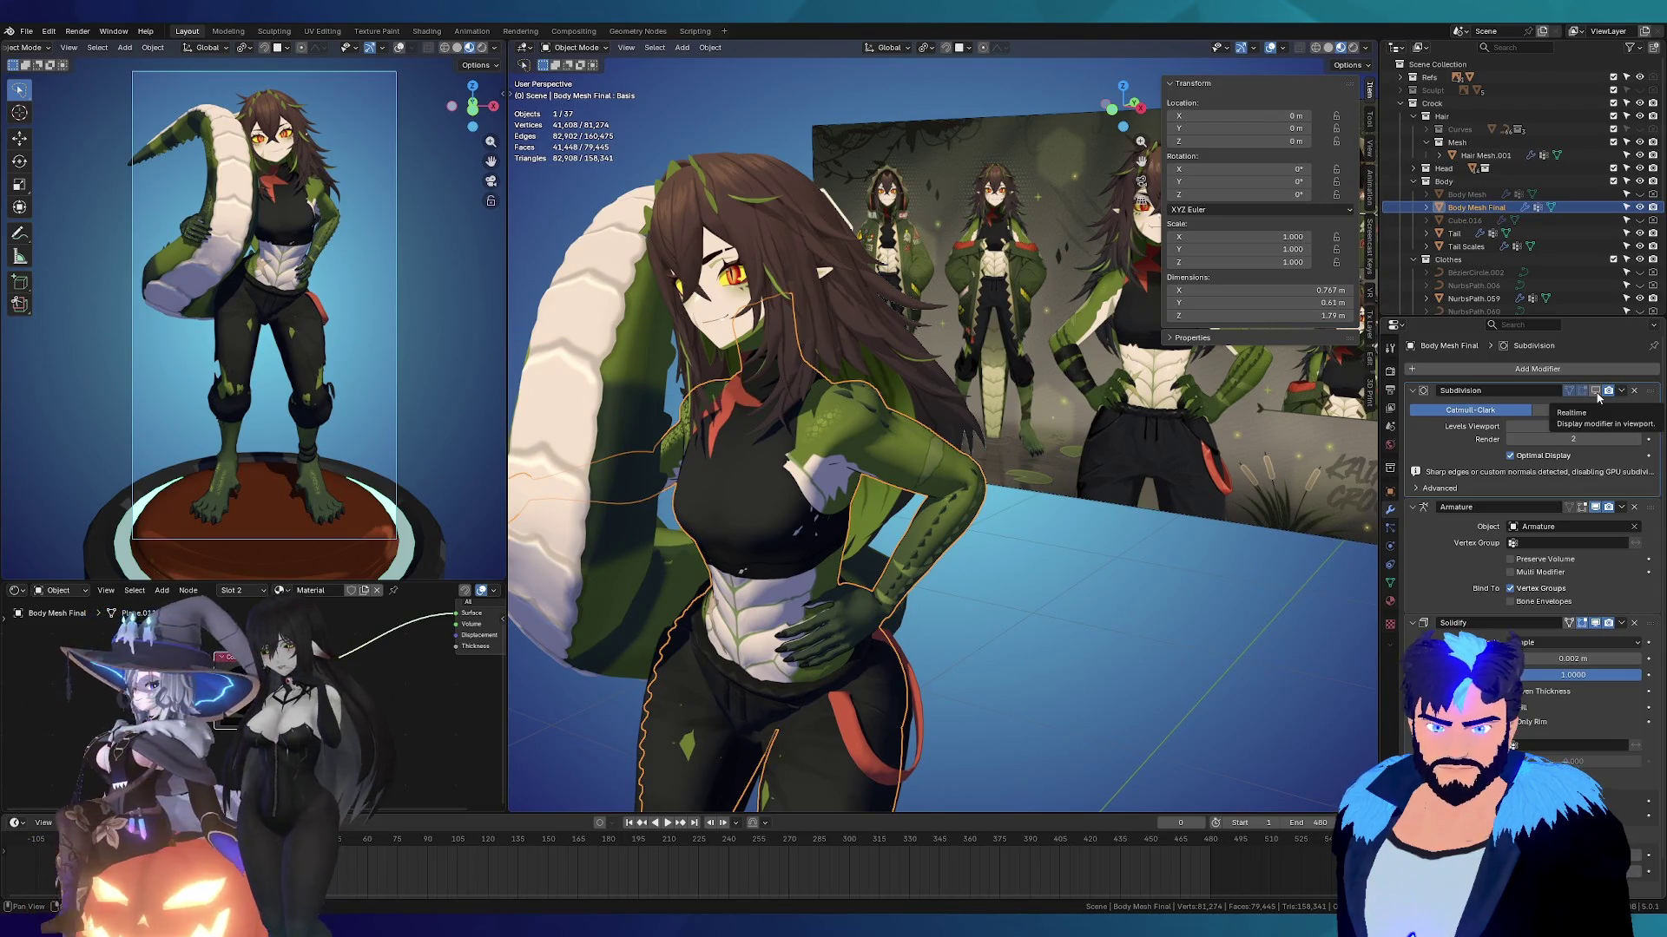
{"action": "left_click", "coordinate": [1598, 393]}
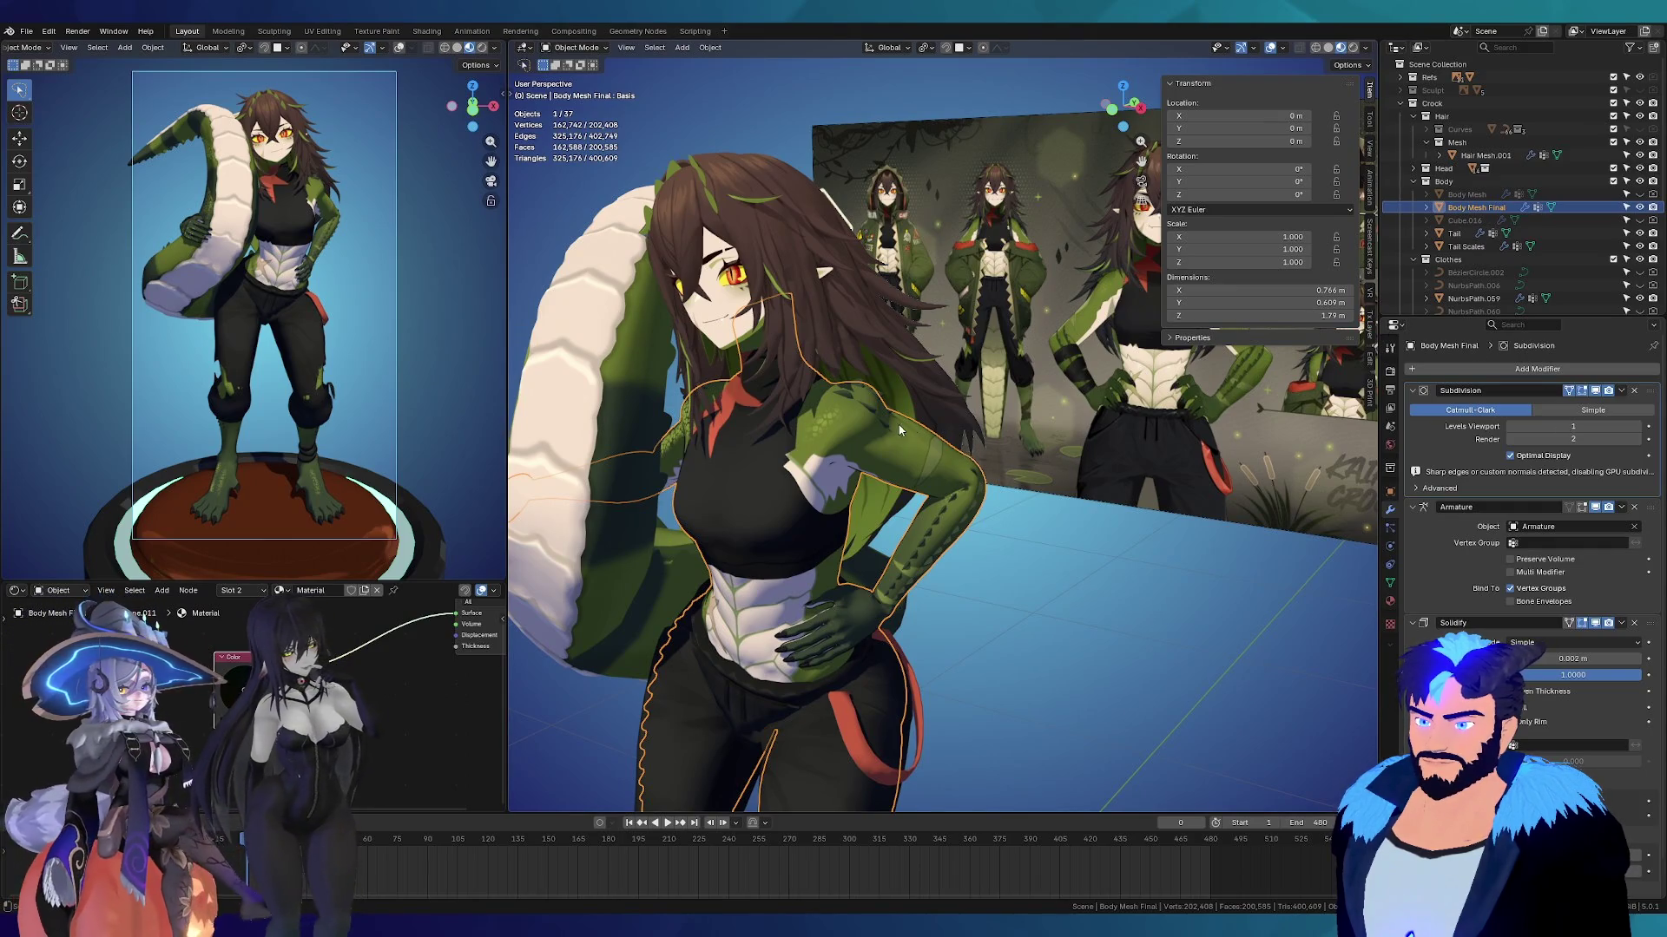
{"action": "mouse_move", "coordinate": [830, 470]}
{"action": "middle_mouse_down"}
{"action": "mouse_move", "coordinate": [875, 369]}
{"action": "mouse_move", "coordinate": [835, 392]}
{"action": "mouse_move", "coordinate": [823, 361]}
{"action": "middle_mouse_up"}
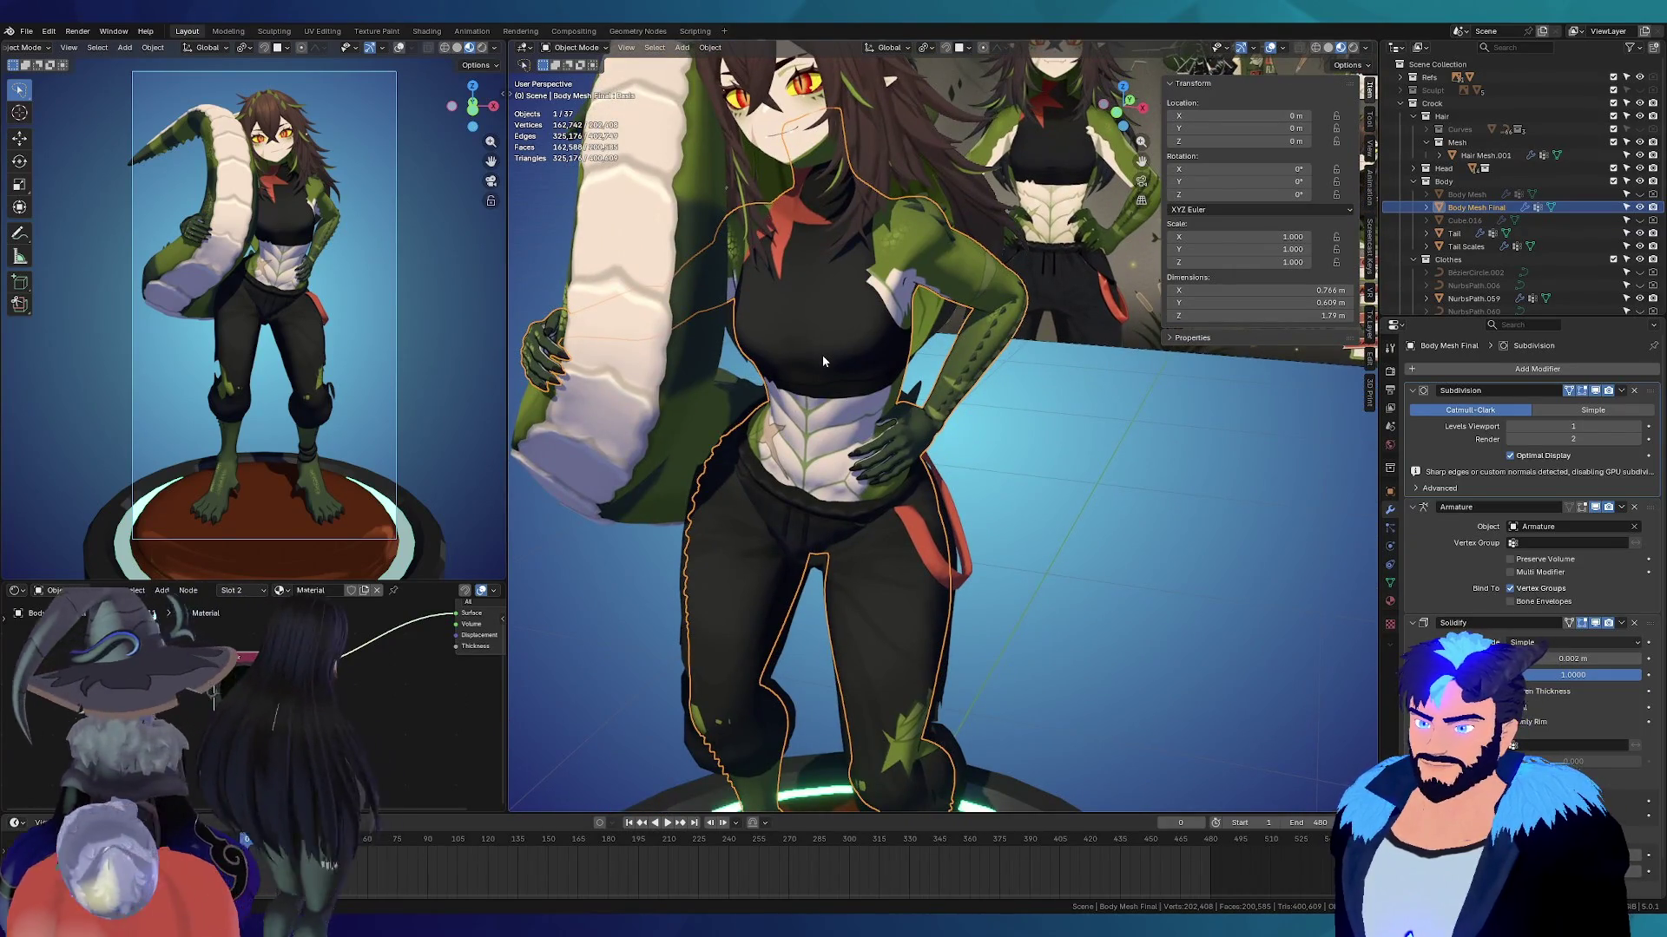
{"action": "middle_click_drag", "start_coordinate": [811, 320], "coordinate": [818, 375]}
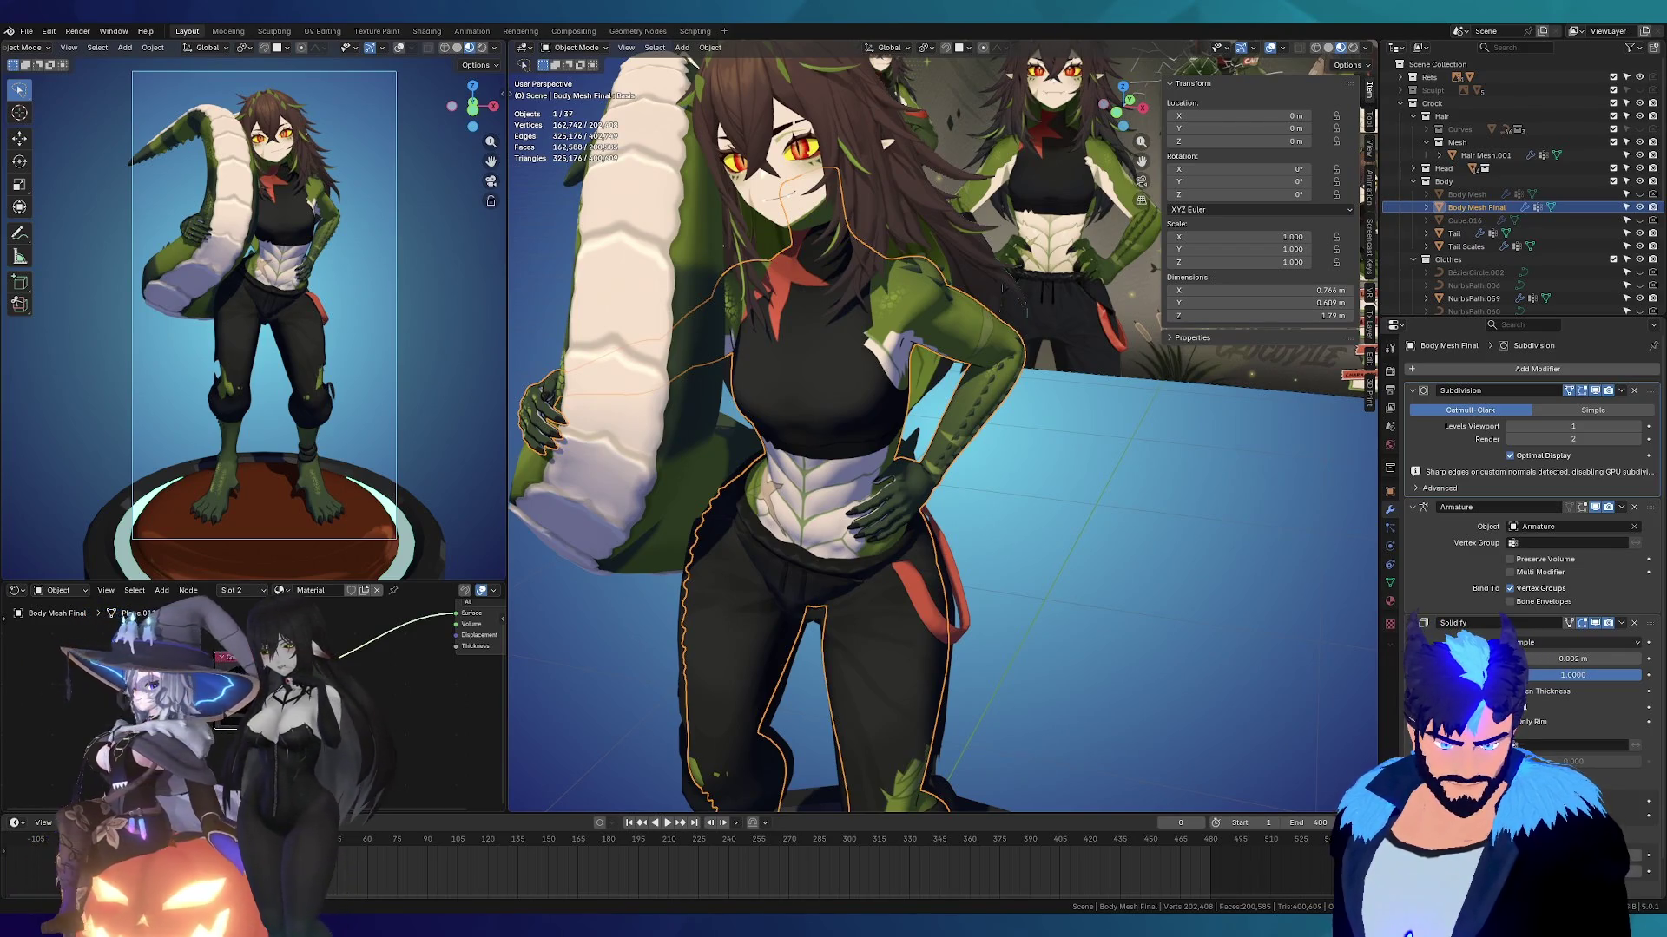
Step: View the Top's shape keys, then raise Body Mesh Final's shape key value to 1.000
{"action": "mouse_move", "coordinate": [973, 347]}
{"action": "middle_mouse_down"}
{"action": "mouse_move", "coordinate": [809, 346]}
{"action": "mouse_move", "coordinate": [887, 538]}
{"action": "mouse_move", "coordinate": [1024, 530]}
{"action": "mouse_move", "coordinate": [933, 535]}
{"action": "mouse_move", "coordinate": [899, 488]}
{"action": "mouse_move", "coordinate": [980, 450]}
{"action": "mouse_move", "coordinate": [911, 440]}
{"action": "mouse_move", "coordinate": [962, 453]}
{"action": "mouse_move", "coordinate": [972, 439]}
{"action": "middle_mouse_up"}
{"action": "scroll", "coordinate": [987, 453], "scroll_direction": "up", "scroll_amount": 2}
{"action": "left_click", "coordinate": [972, 439]}
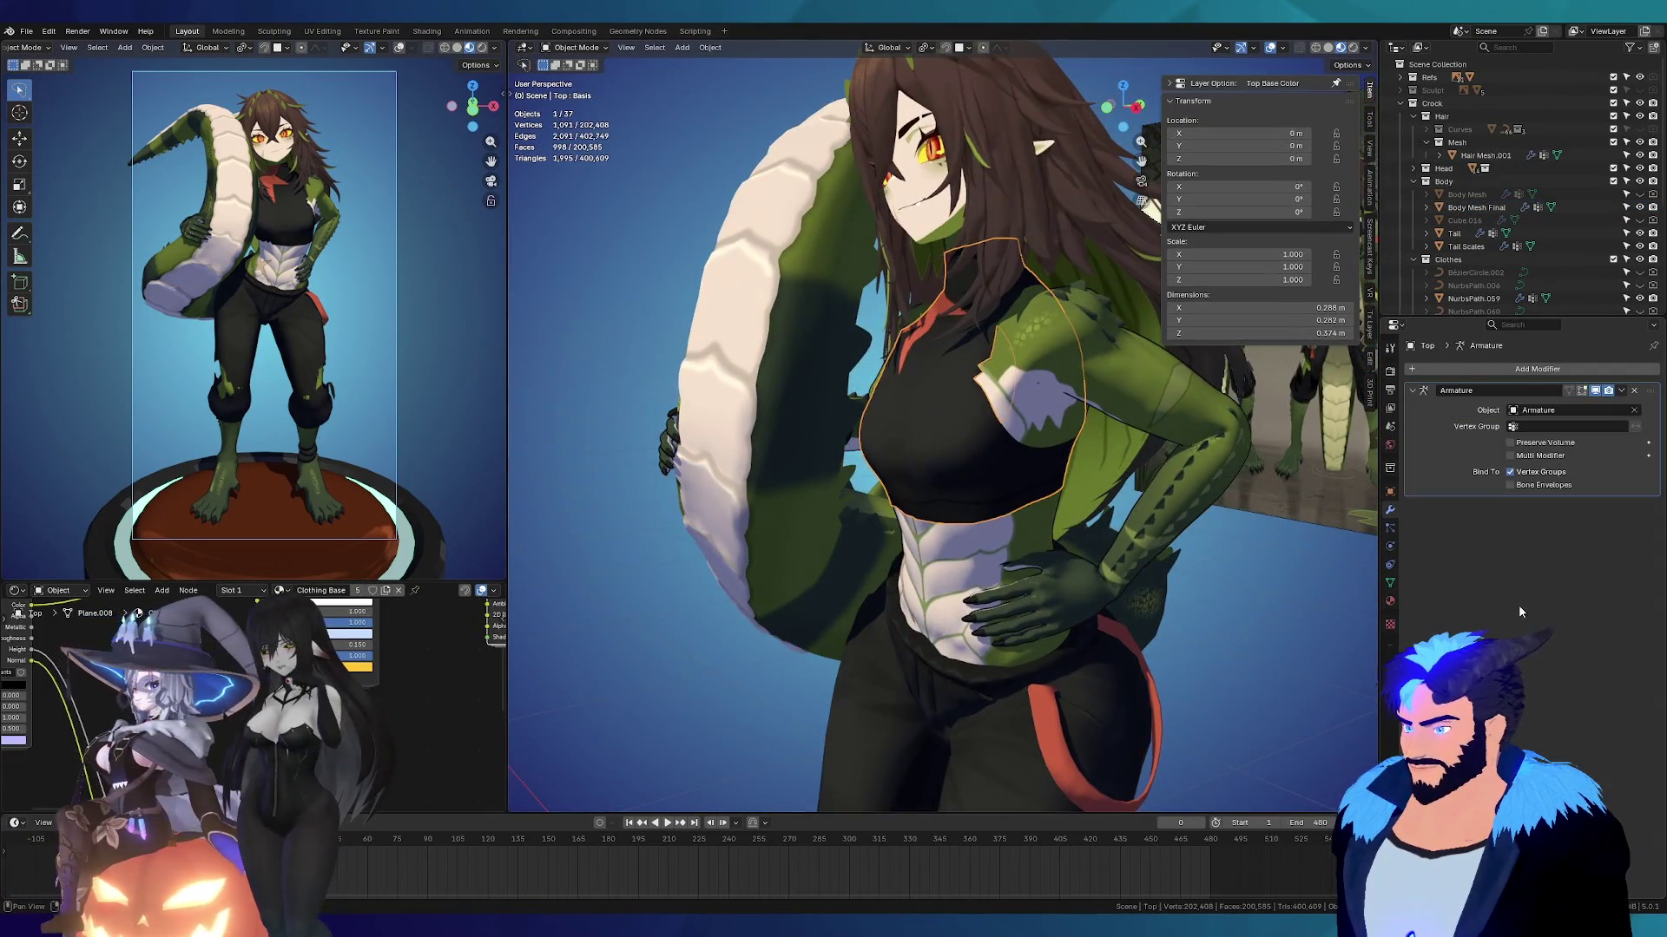
{"action": "left_click", "coordinate": [1390, 583]}
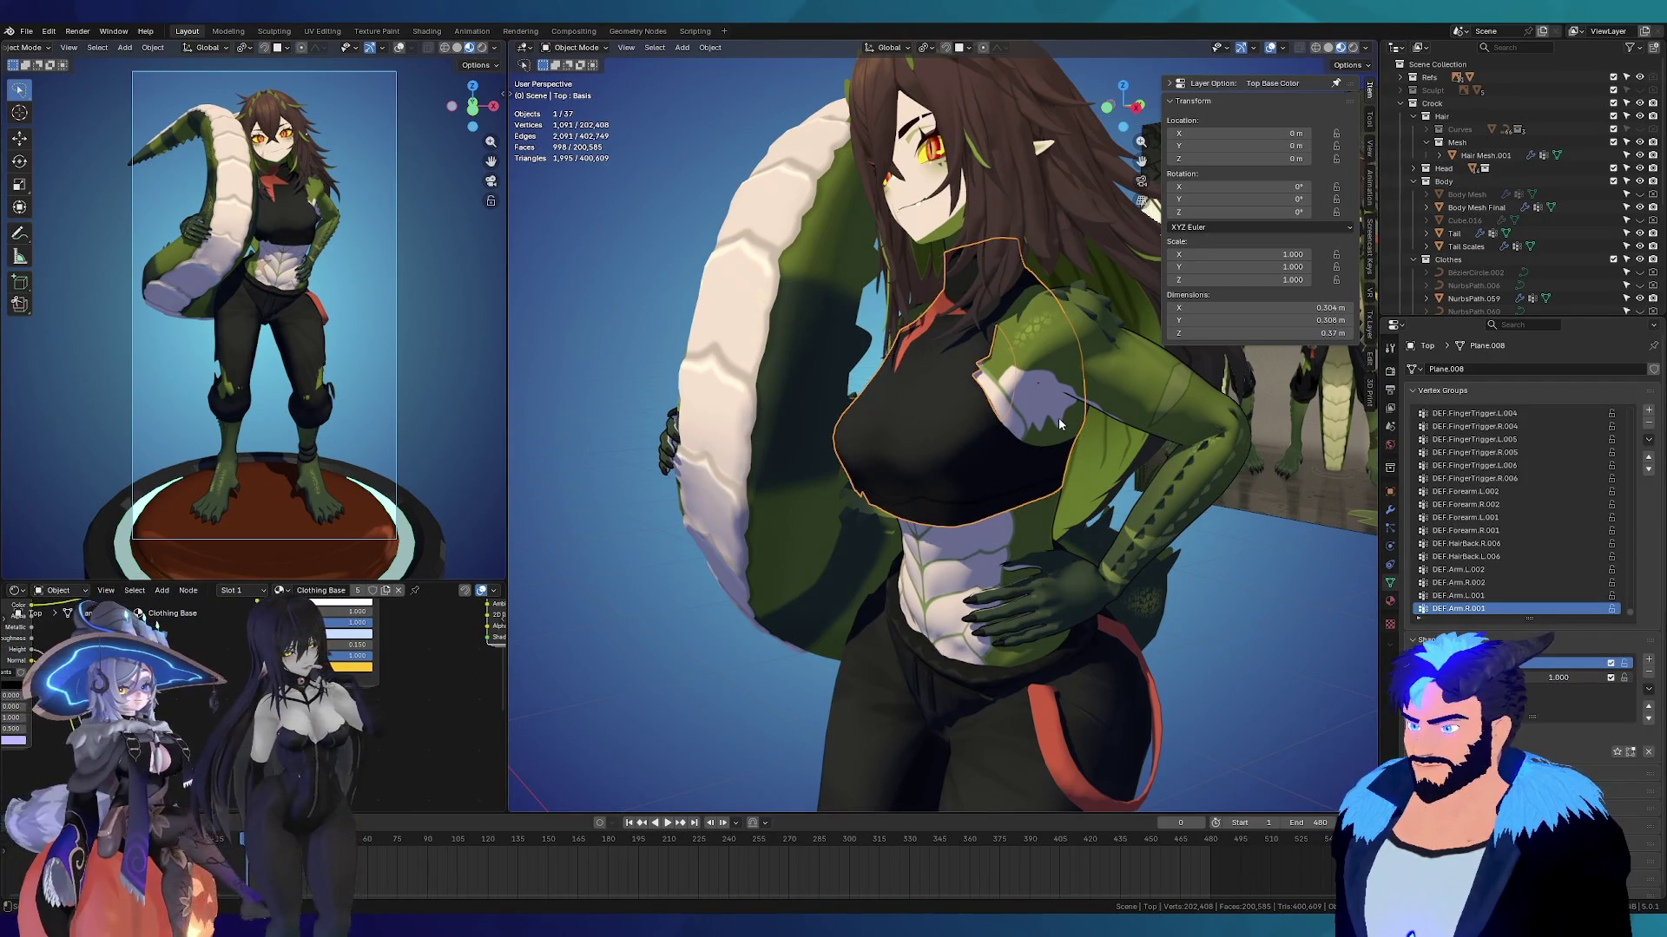
{"action": "left_click", "coordinate": [1250, 533]}
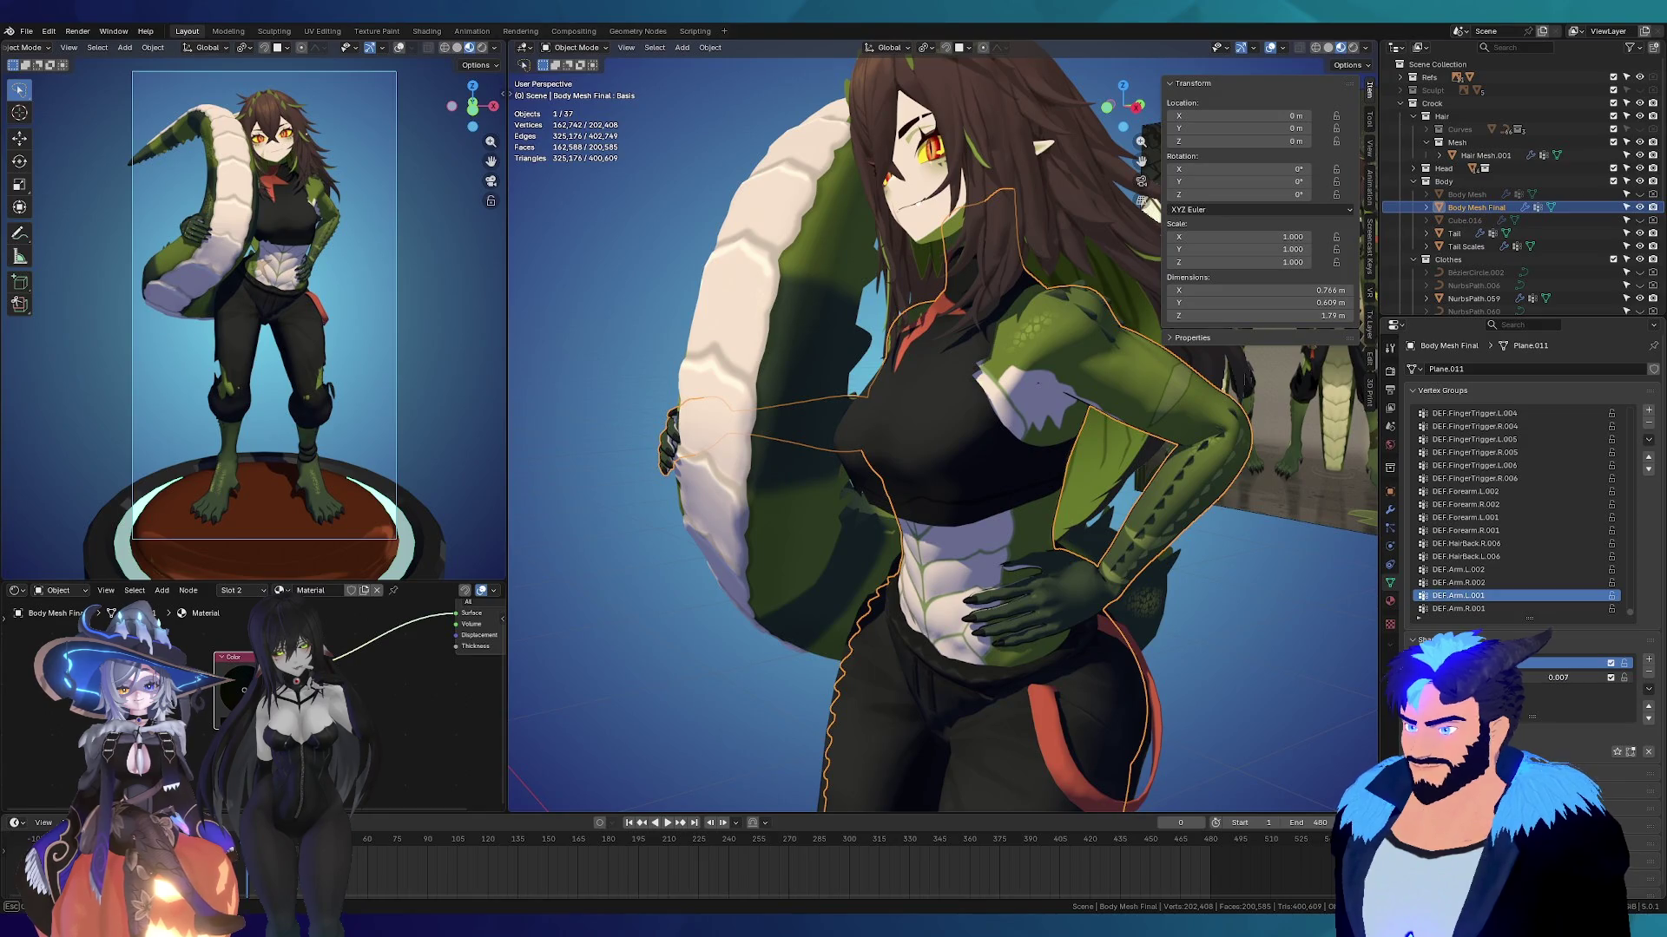
{"action": "left_click_drag", "start_coordinate": [1565, 675], "coordinate": [1615, 677]}
Step: Reselect Body Mesh Final and lower its viewport Subdivision level to 1
{"action": "mouse_move", "coordinate": [1048, 462]}
{"action": "middle_mouse_down"}
{"action": "mouse_move", "coordinate": [1064, 539]}
{"action": "mouse_move", "coordinate": [892, 496]}
{"action": "mouse_move", "coordinate": [998, 497]}
{"action": "mouse_move", "coordinate": [984, 448]}
{"action": "middle_mouse_up"}
{"action": "key", "text": "alt+a"}
{"action": "left_click", "coordinate": [975, 443]}
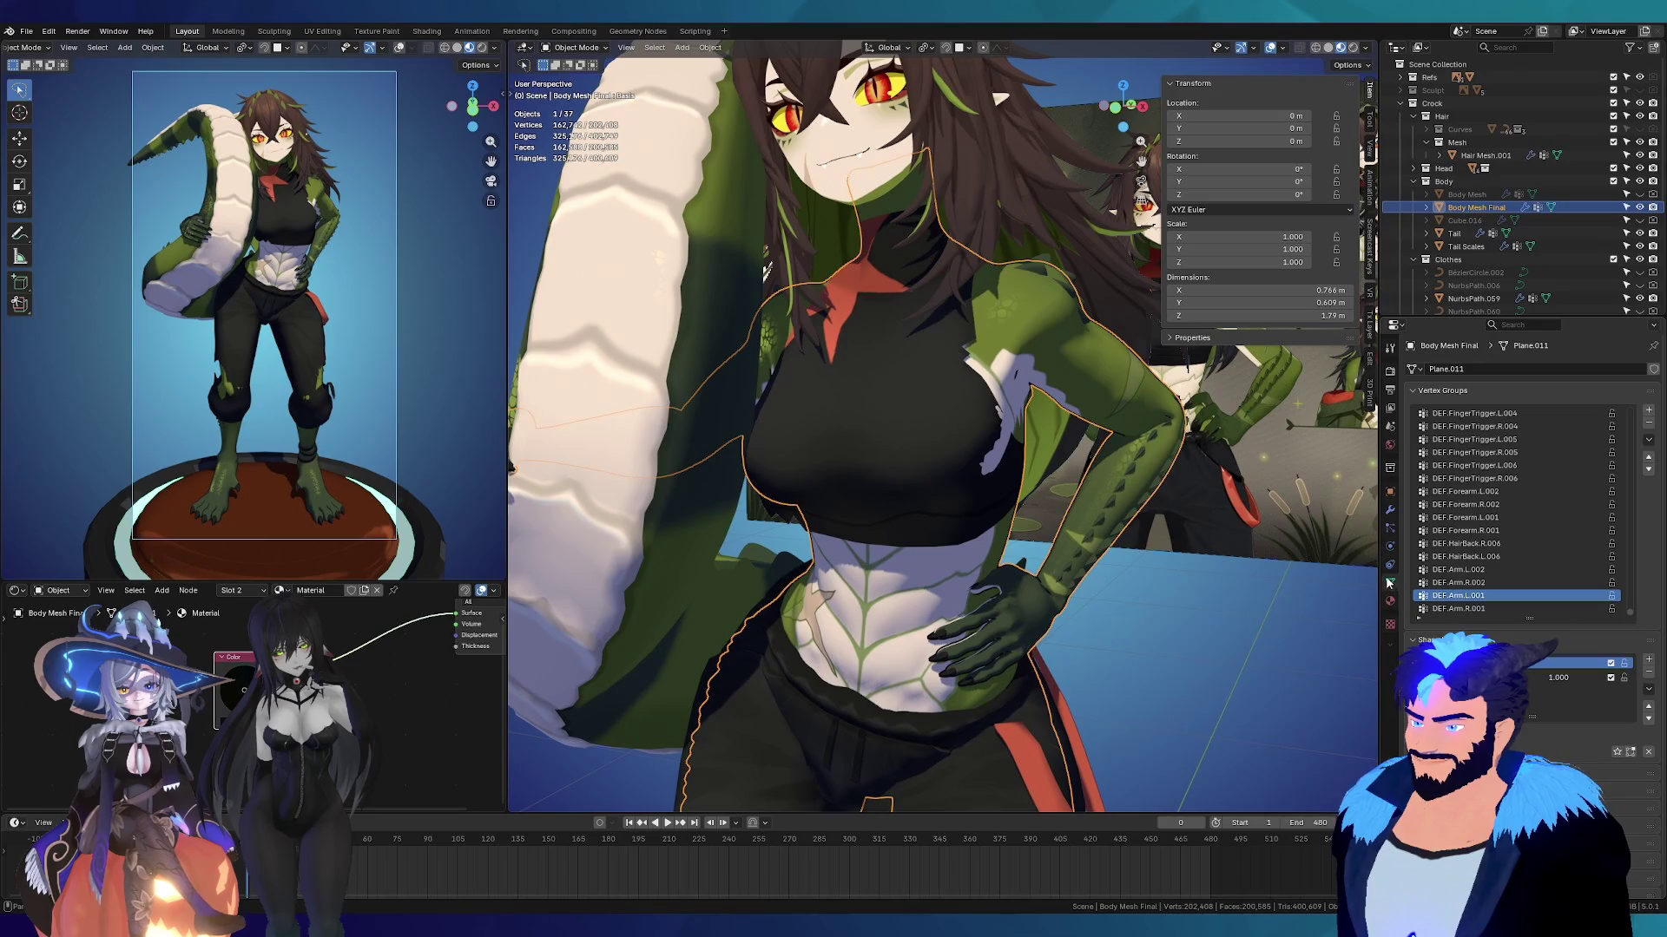
{"action": "left_click", "coordinate": [1389, 509]}
{"action": "left_click_drag", "start_coordinate": [1573, 427], "coordinate": [1567, 446]}
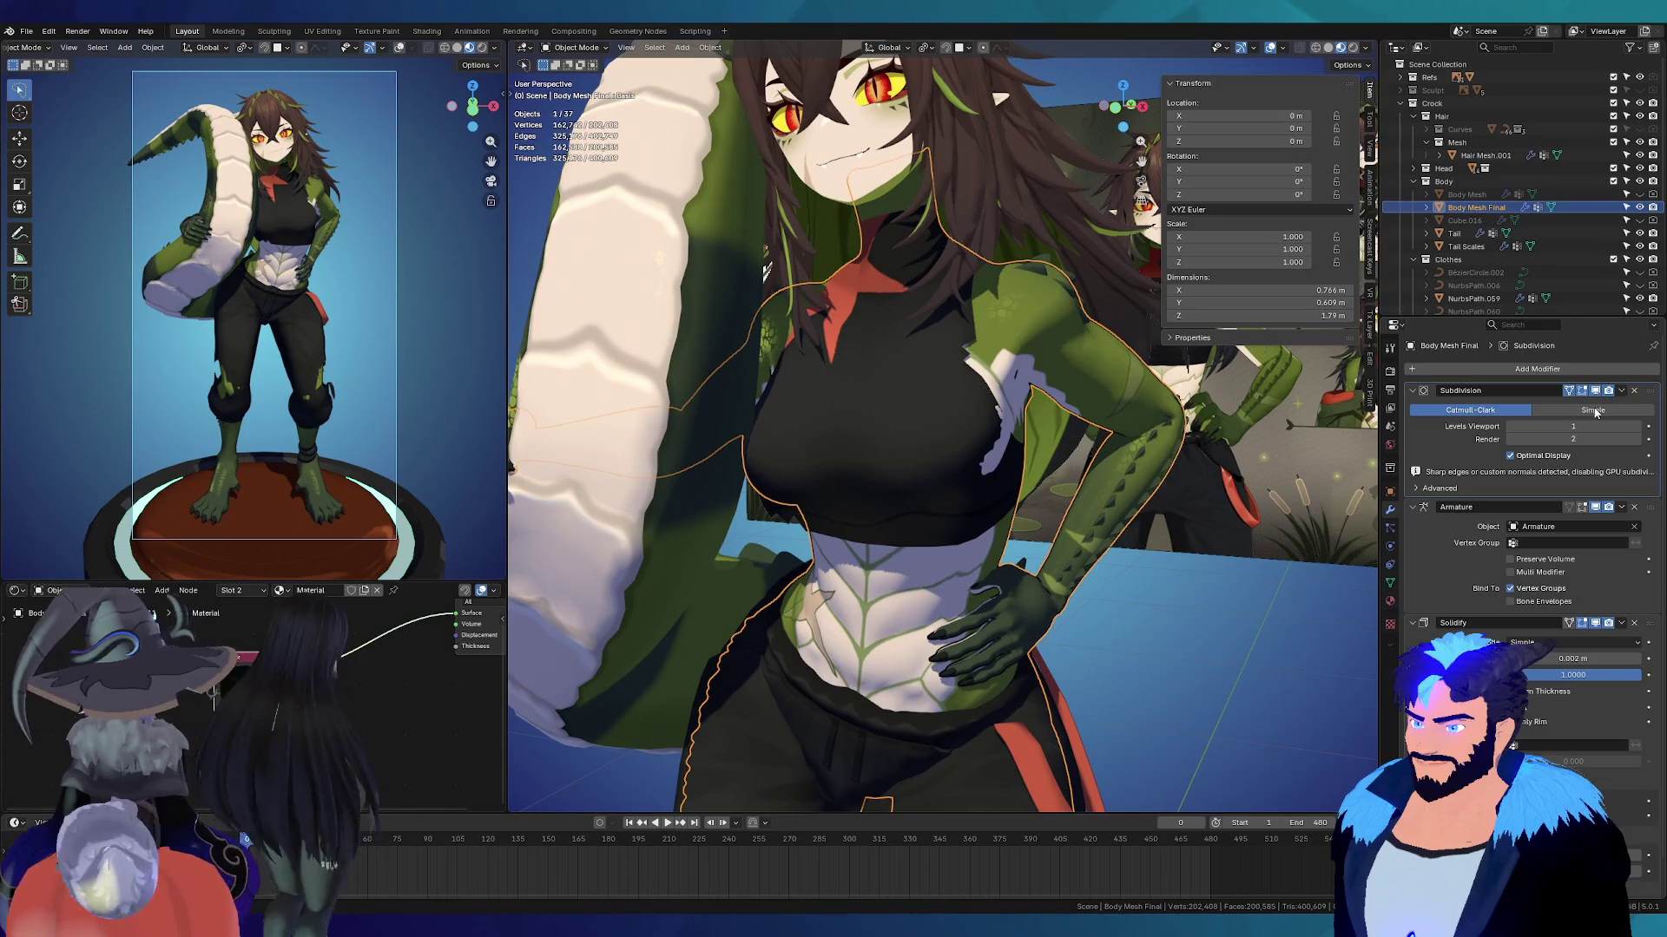
Step: Set the Top shirt's shape key value to 0.000, then reselect Body Mesh Final
{"action": "left_click", "coordinate": [992, 453]}
{"action": "mouse_move", "coordinate": [1044, 497]}
{"action": "middle_mouse_down"}
{"action": "mouse_move", "coordinate": [880, 406]}
{"action": "mouse_move", "coordinate": [795, 414]}
{"action": "mouse_move", "coordinate": [930, 460]}
{"action": "mouse_move", "coordinate": [918, 509]}
{"action": "middle_mouse_up"}
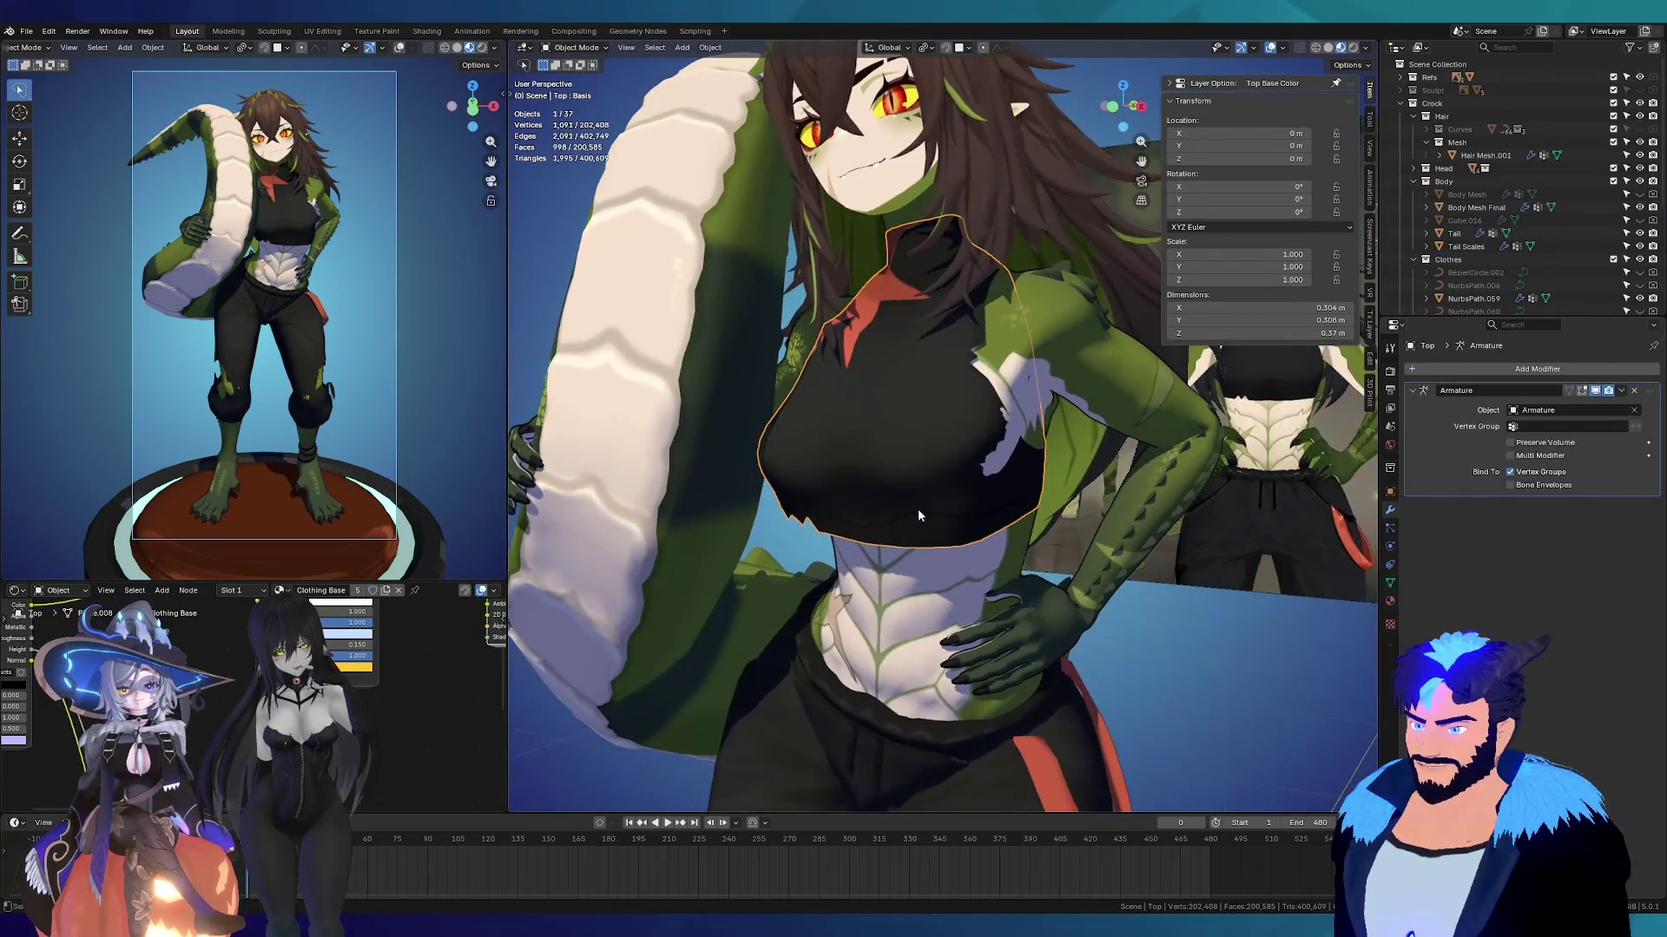
{"action": "key", "text": "g"}
{"action": "key", "text": "Escape"}
{"action": "mouse_move", "coordinate": [1071, 315]}
{"action": "middle_mouse_down"}
{"action": "mouse_move", "coordinate": [898, 559]}
{"action": "mouse_move", "coordinate": [1024, 538]}
{"action": "middle_mouse_up"}
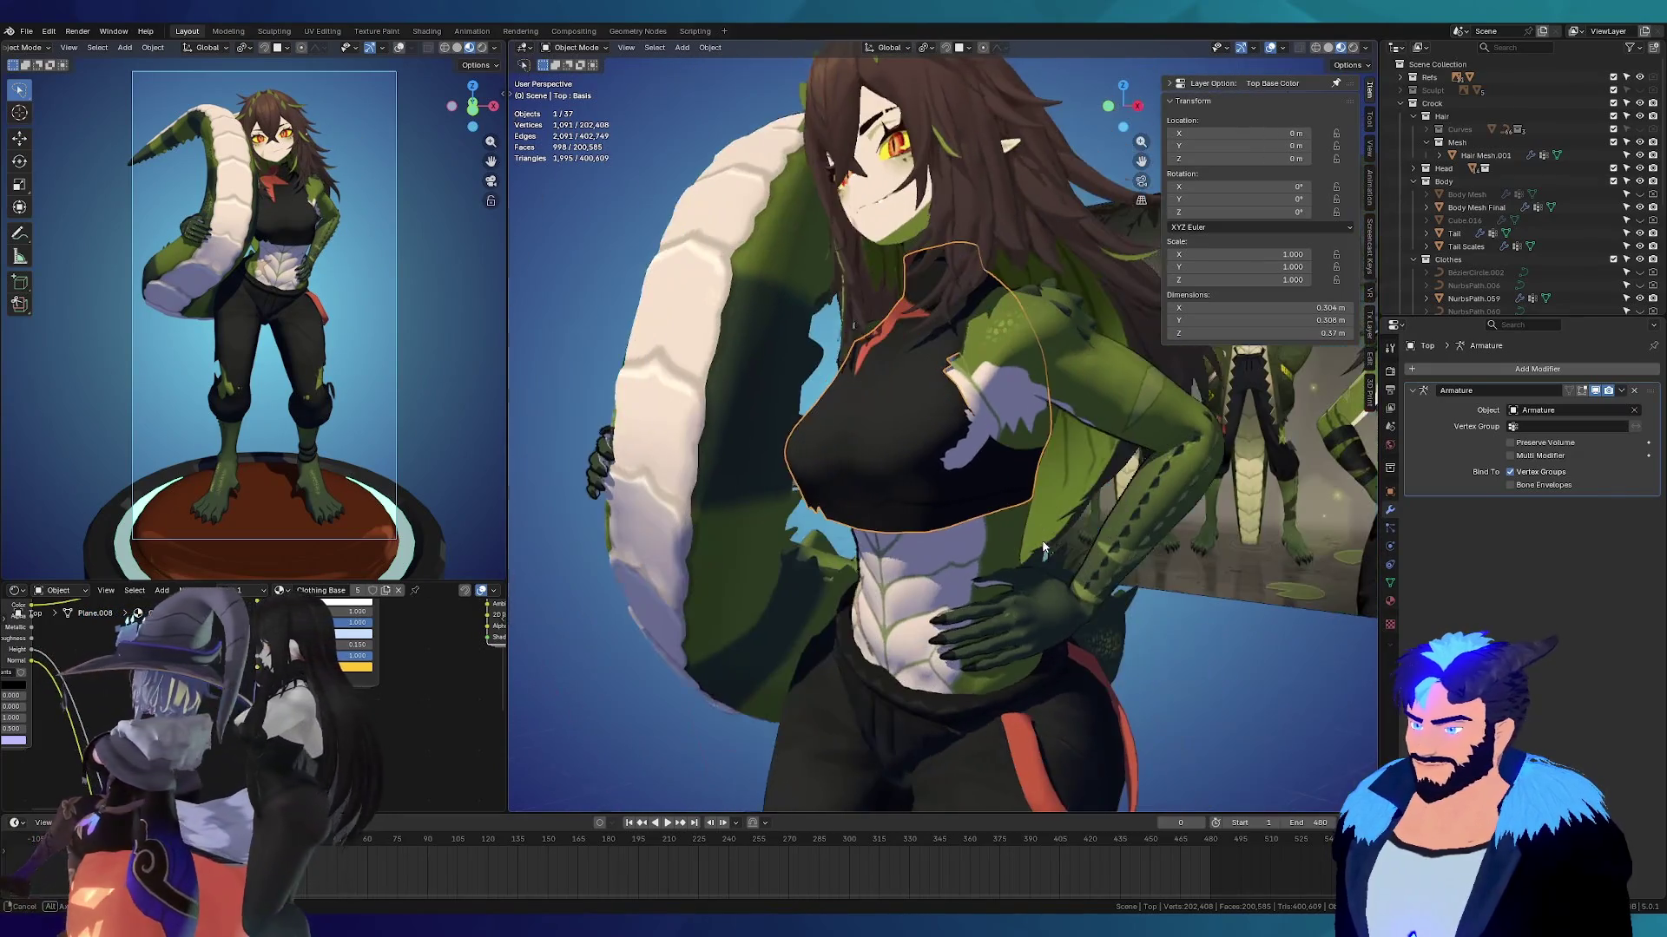
{"action": "left_click", "coordinate": [1390, 583]}
{"action": "left_click_drag", "start_coordinate": [1556, 677], "coordinate": [1493, 677]}
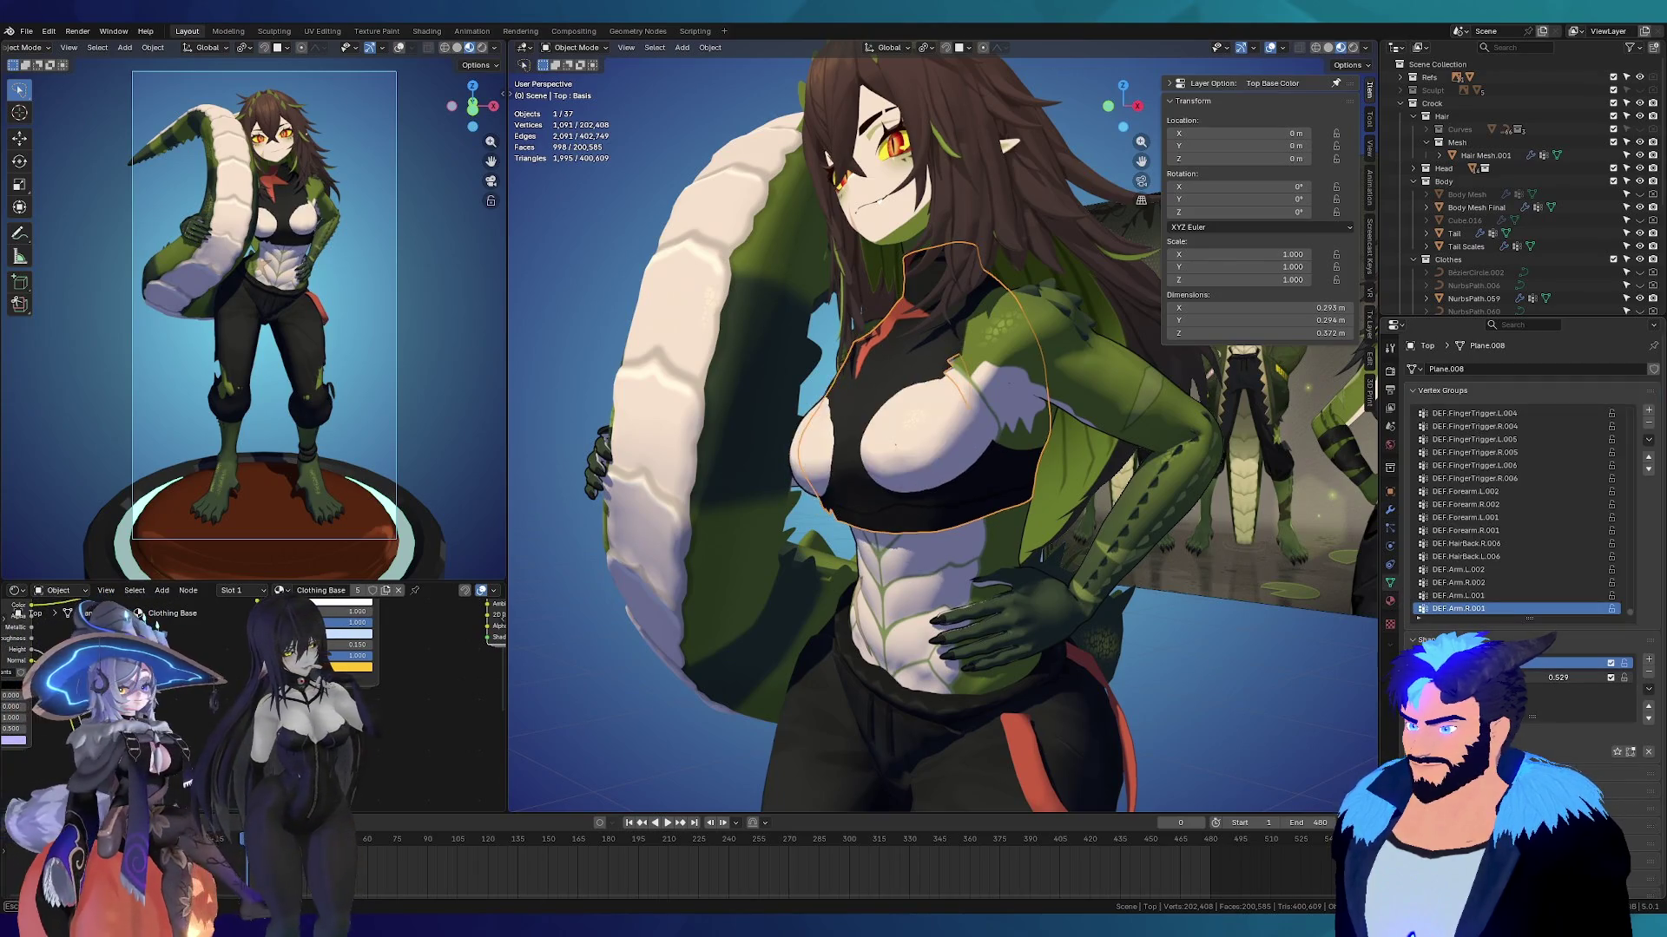
{"action": "left_click", "coordinate": [977, 404]}
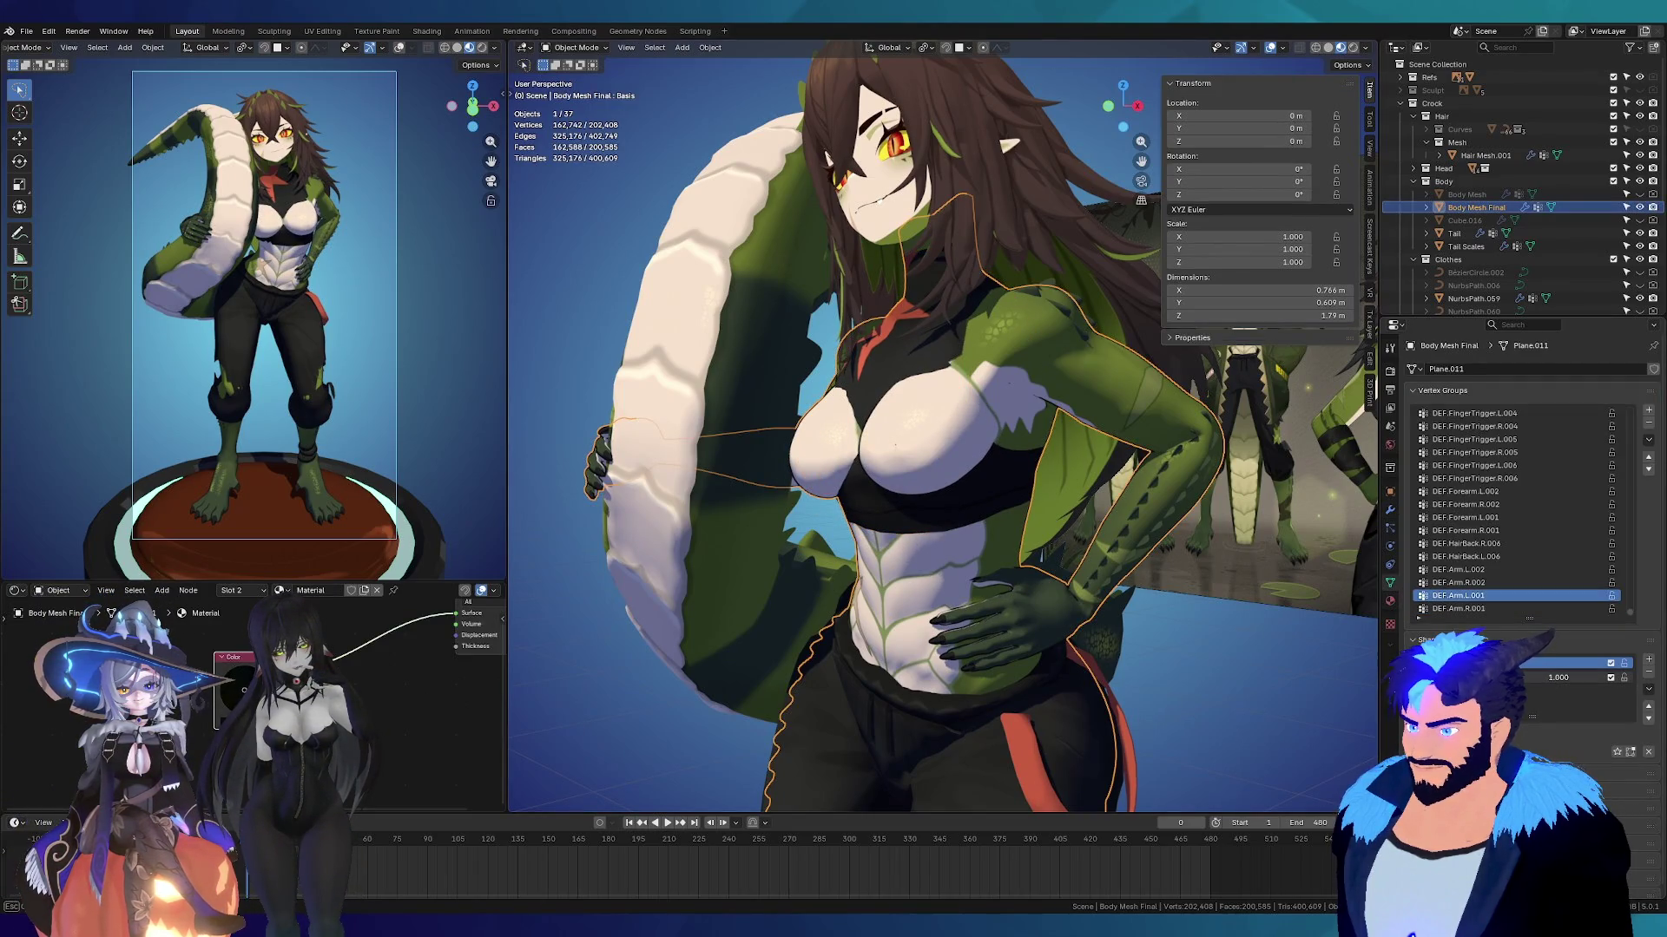
{"action": "middle_click_drag", "start_coordinate": [886, 499], "coordinate": [837, 486]}
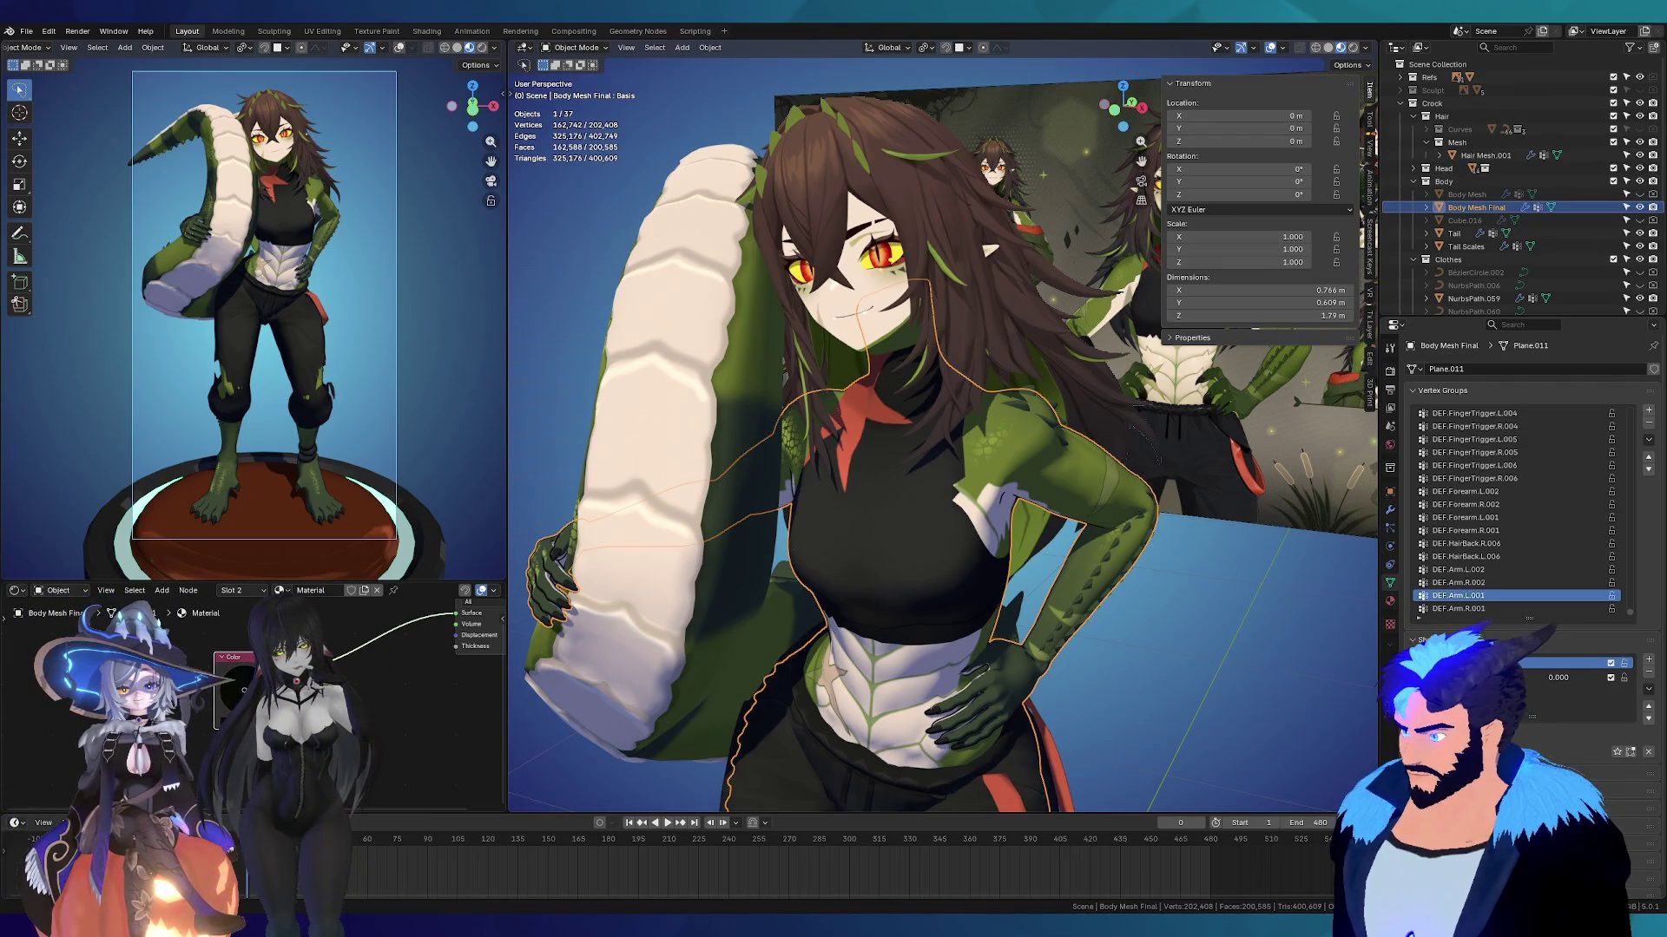
{"action": "scroll", "coordinate": [888, 388], "scroll_direction": "down", "scroll_amount": 5}
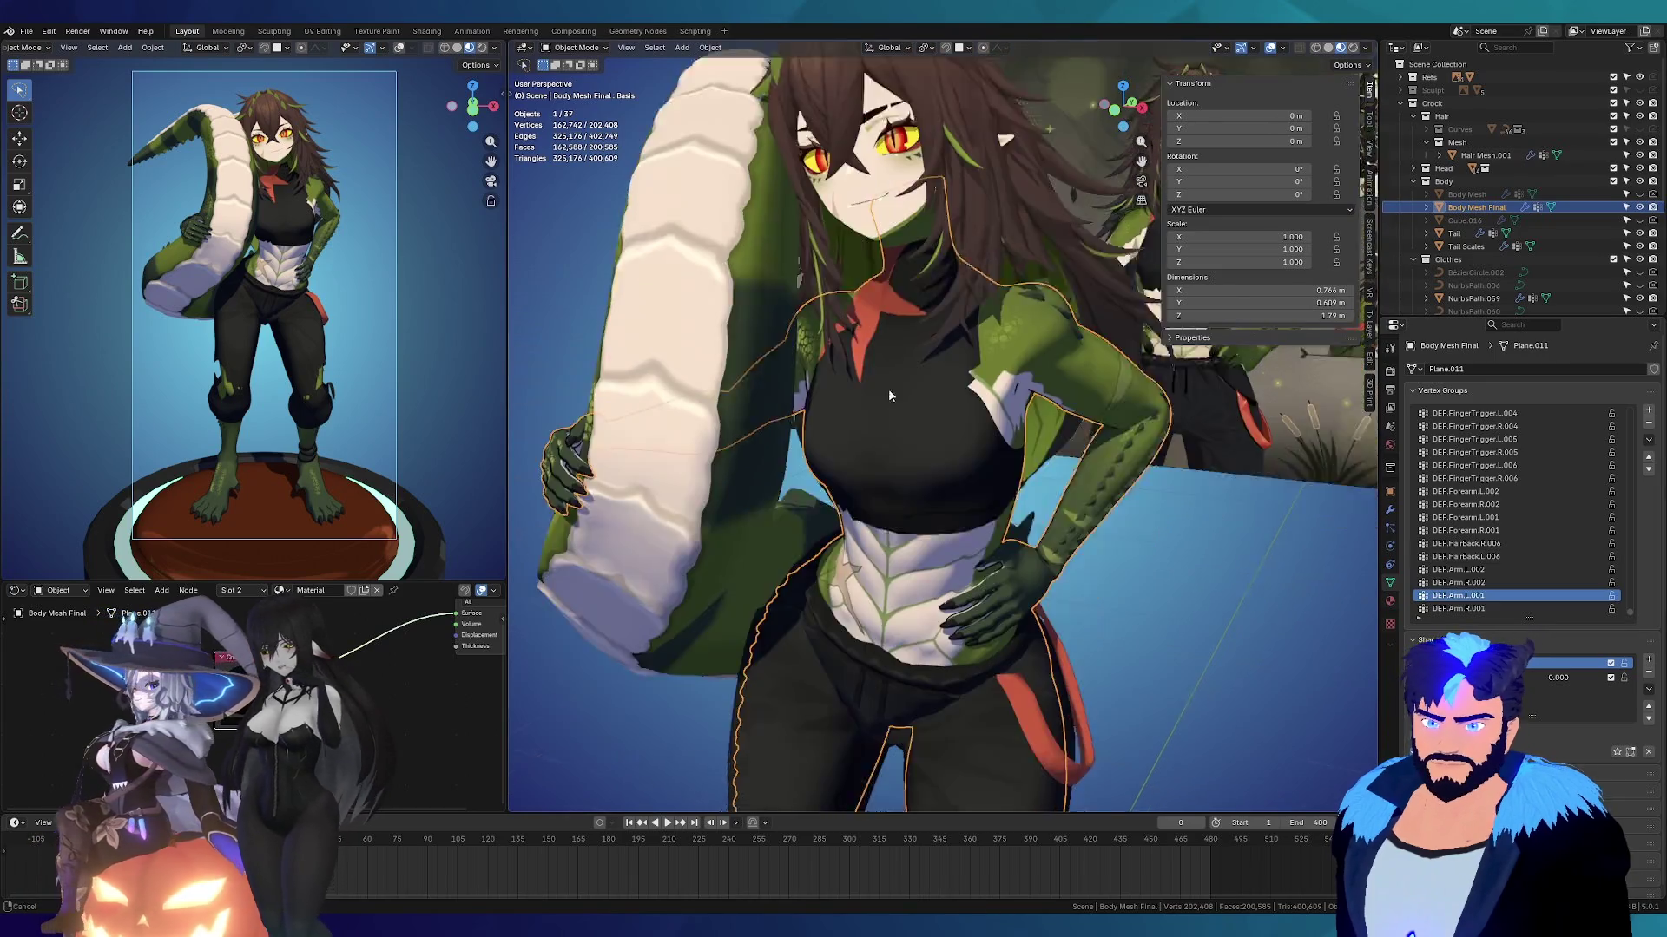